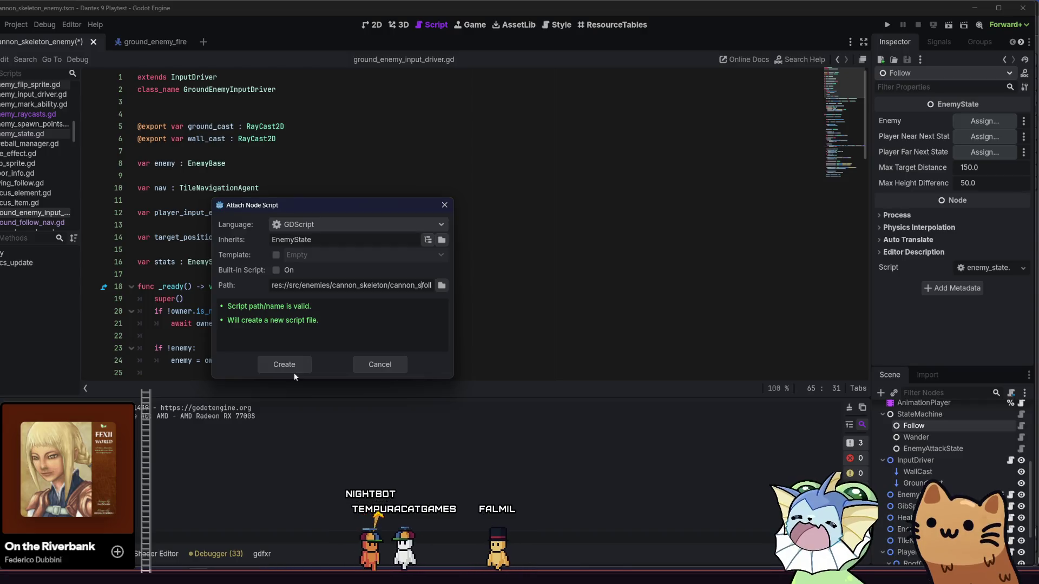
Set the script path to .../cannon_skeleton/cannon_skeleton_follow.gd and create it extending EnemyState.
type("n/cannon_")
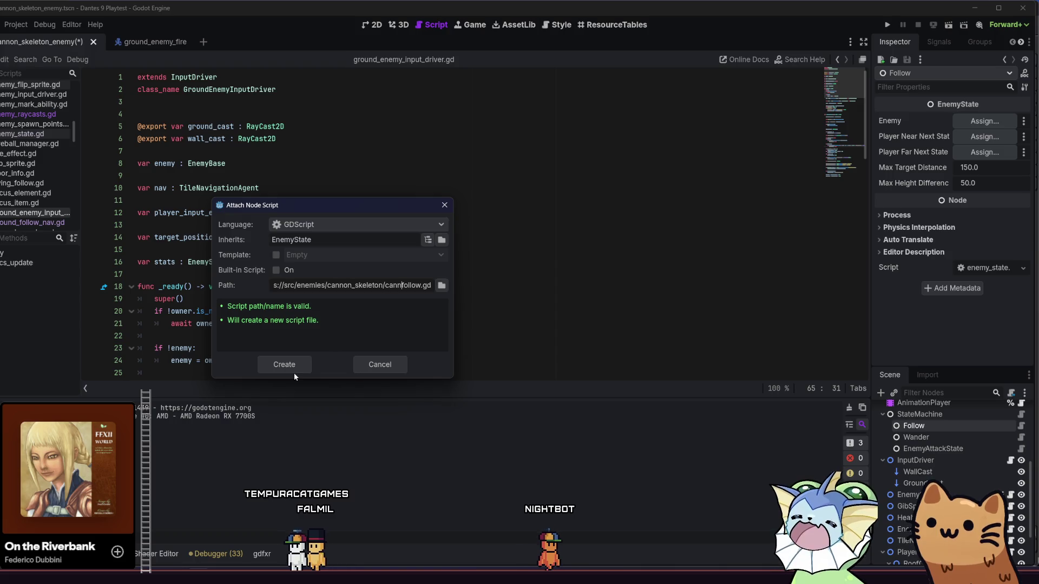
key("BackSpace")
key("BackSpace")
key("BackSpace")
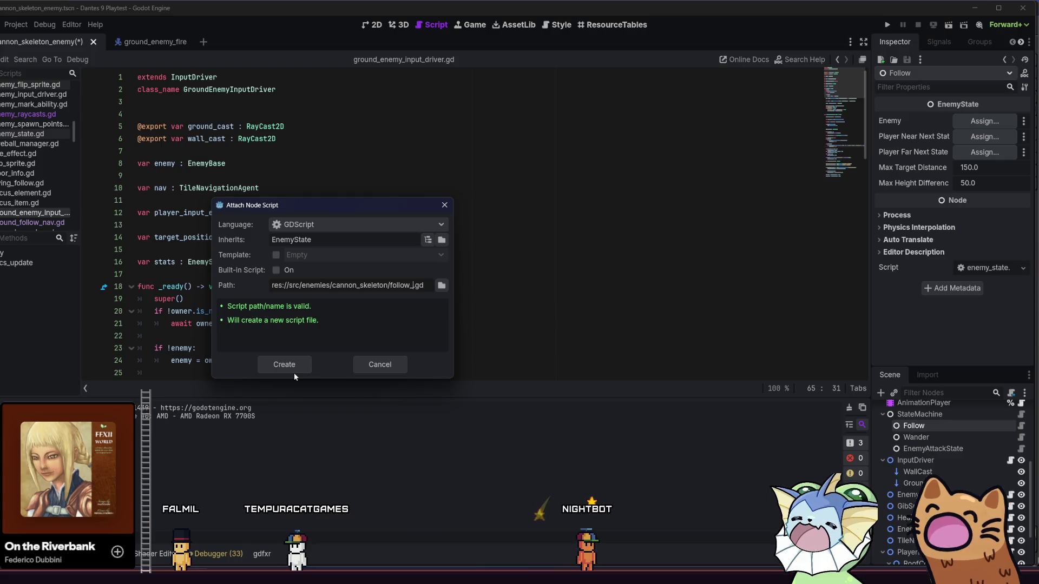
type("_")
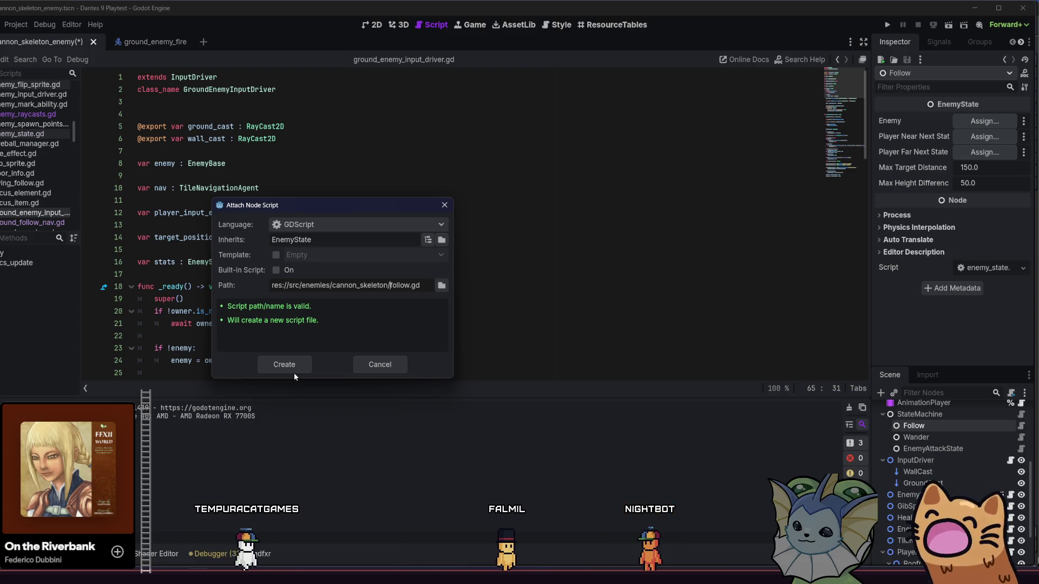
type("cannon")
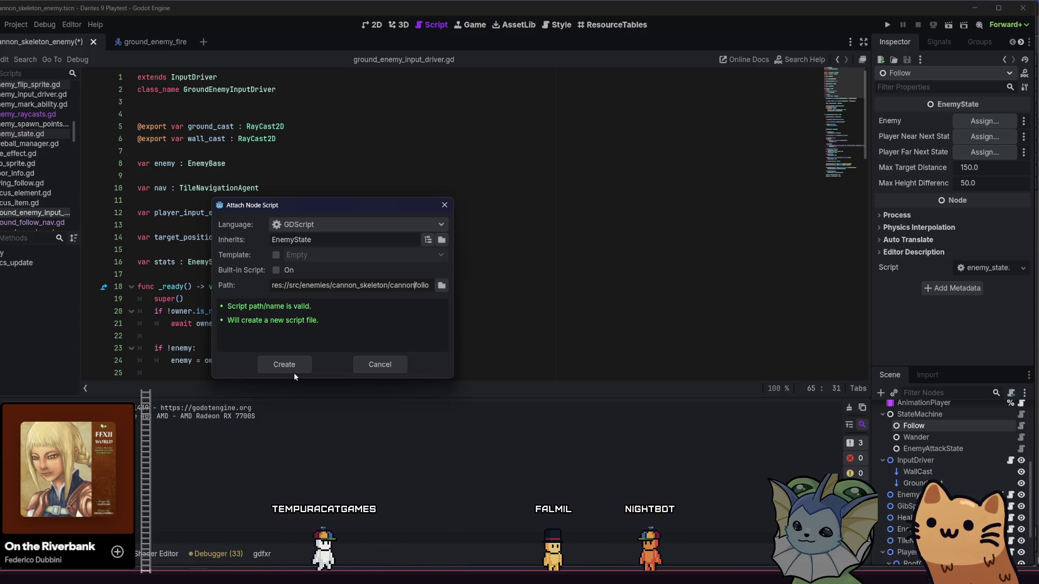
type("_skeleton")
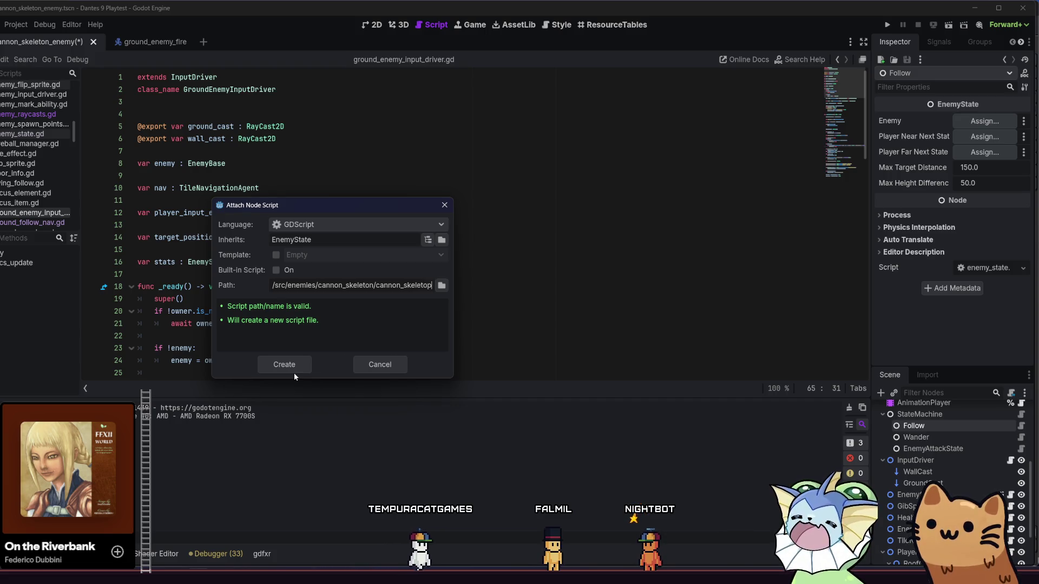
type("_")
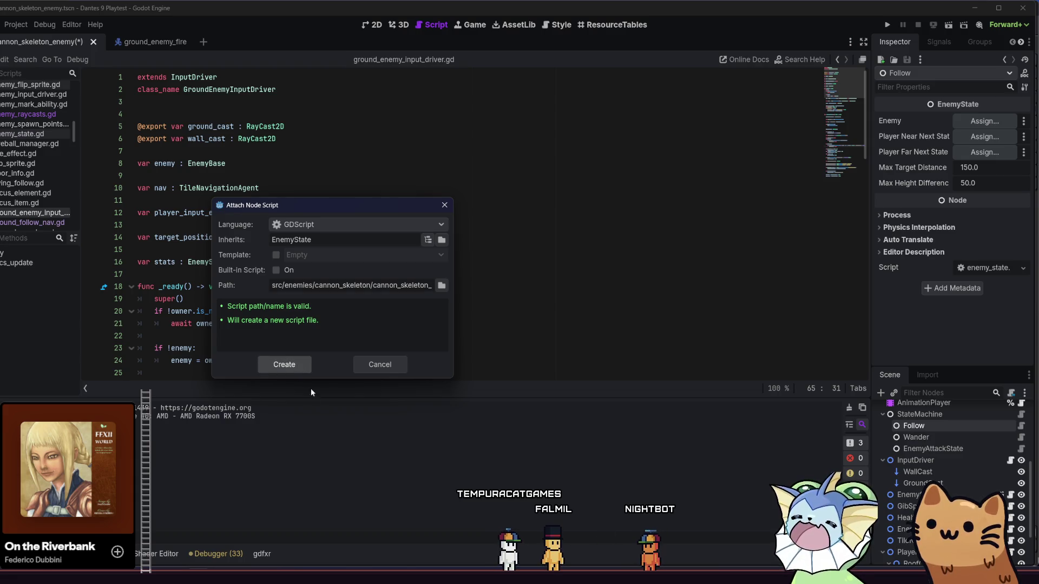
left_click(296, 372)
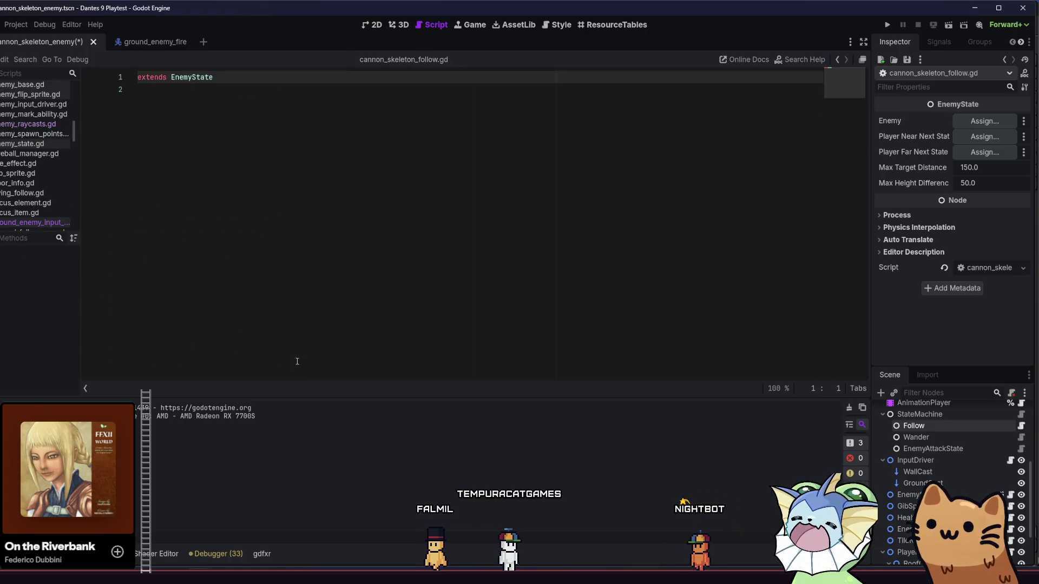
Add a blank line under extends EnemyState, save the scene and script, and begin a new line.
left_click(240, 222)
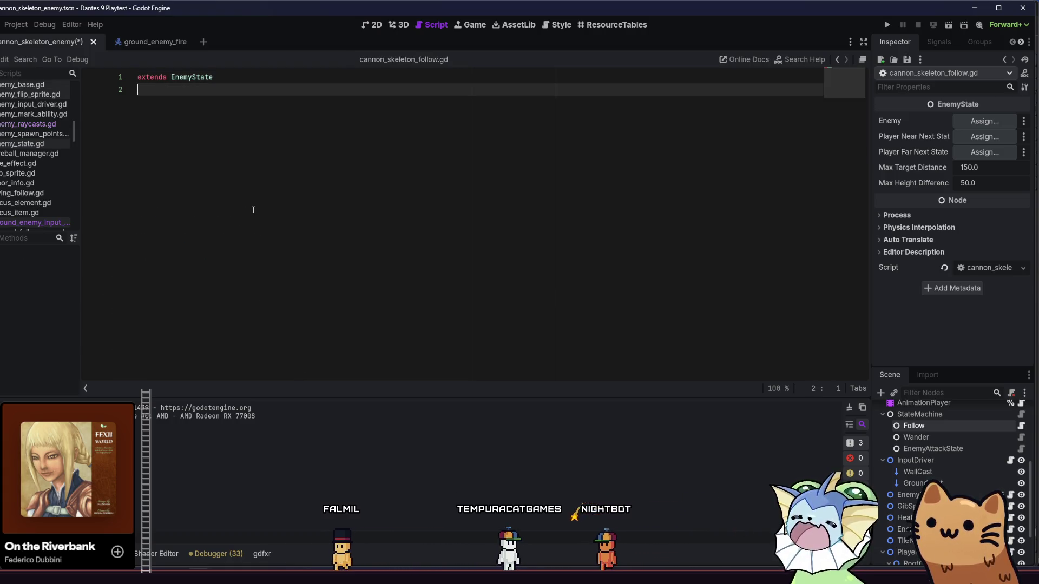
key("Return")
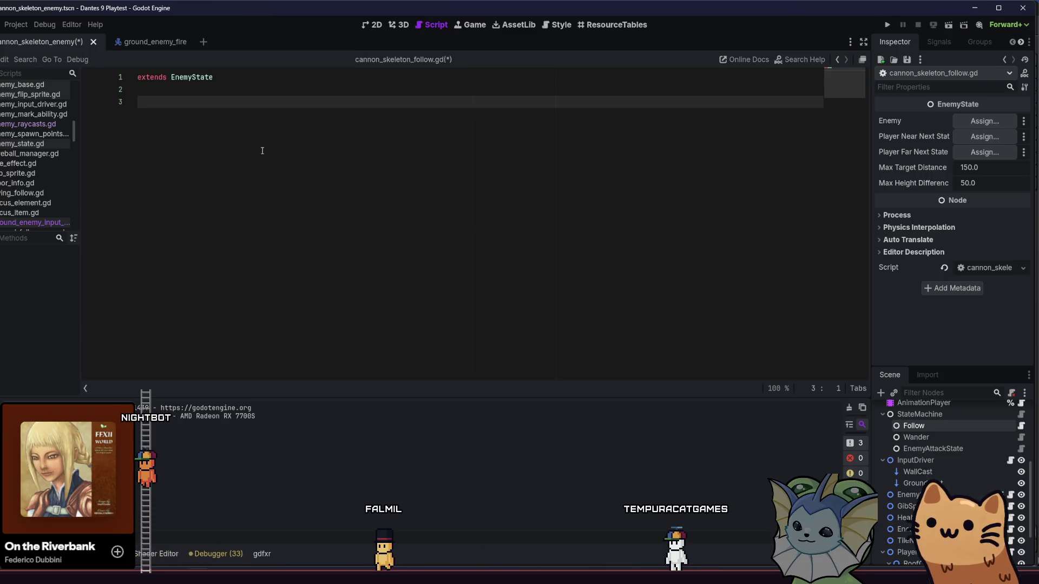
key("ctrl+s")
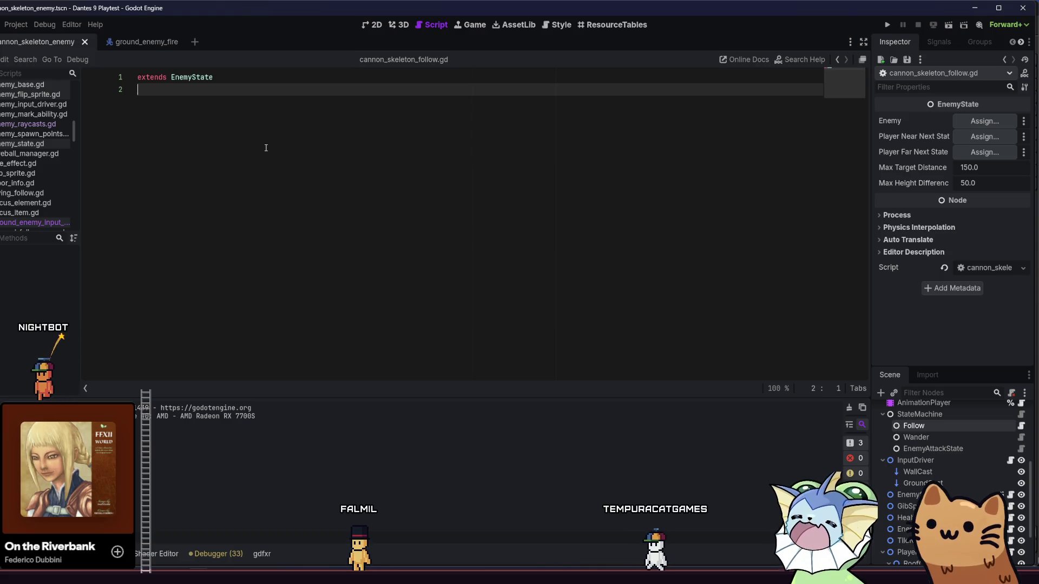
key("Return")
key("Return")
Add a physics_update function with blank lines above it.
key("BackSpace")
type("f")
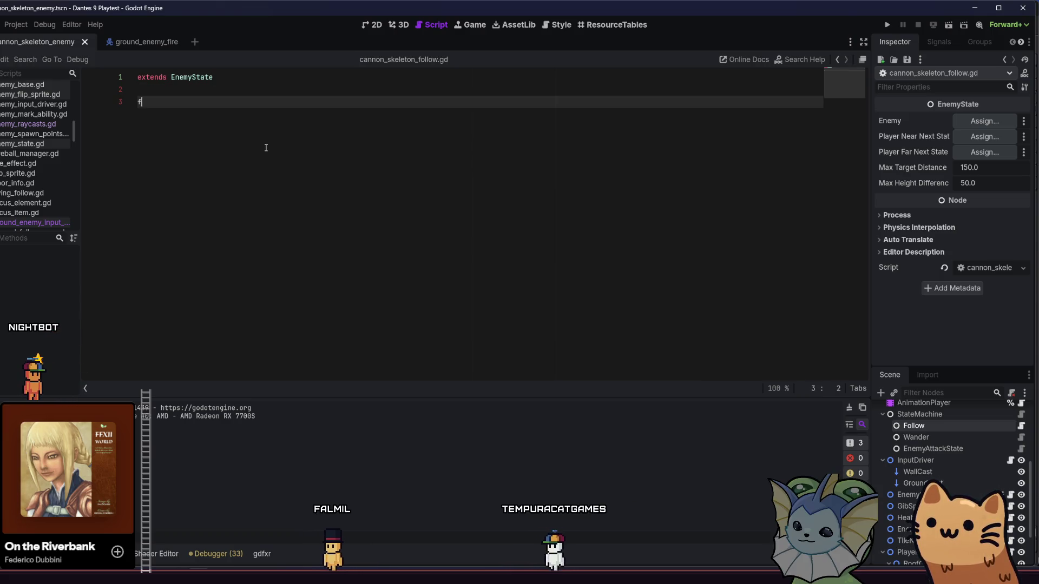
type("unc p")
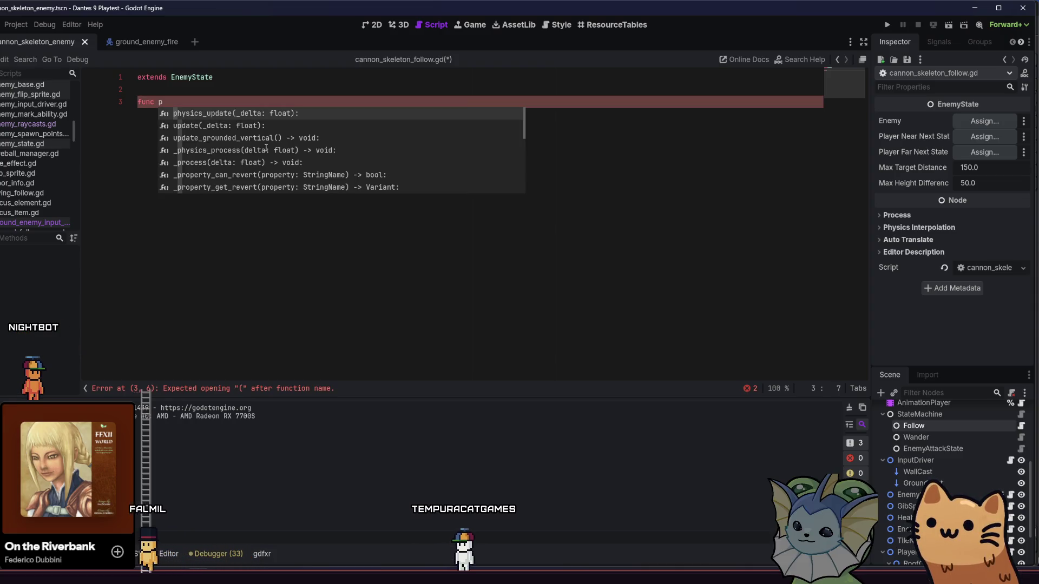
key("Return")
key("Return")
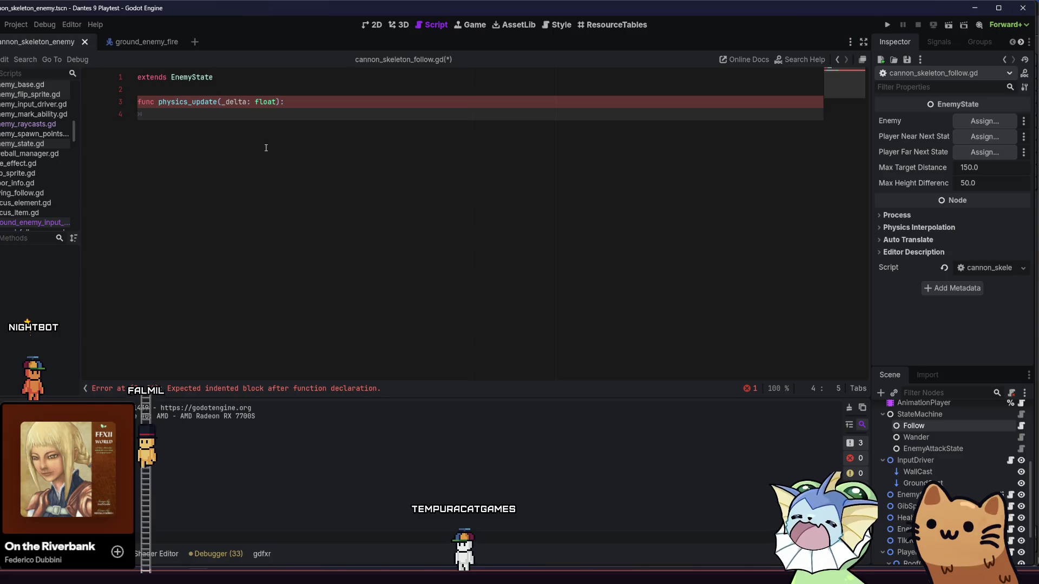
left_click(289, 86)
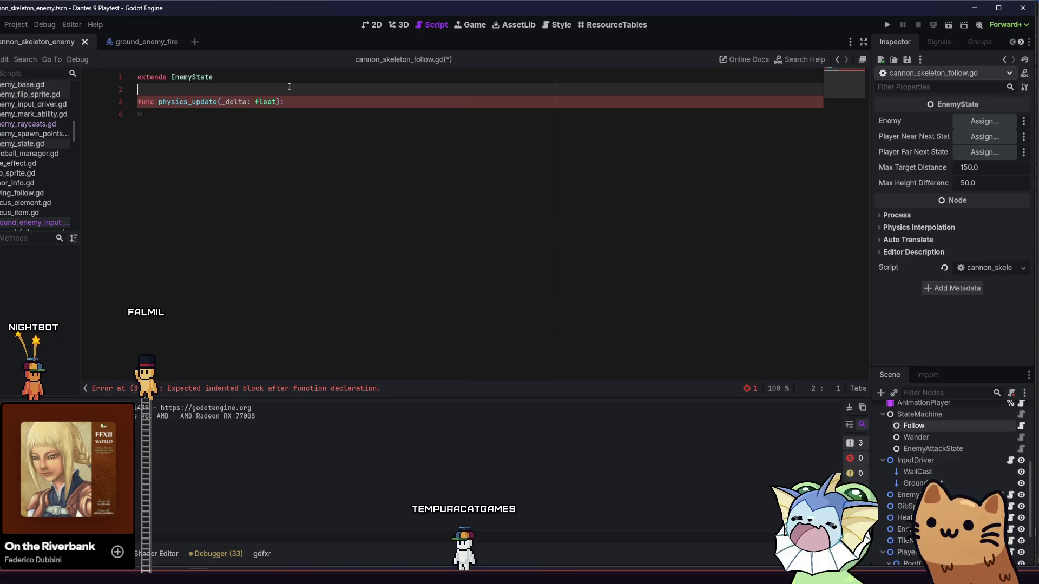
key("Return")
key("Return")
key("Return")
key("Up")
key("Up")
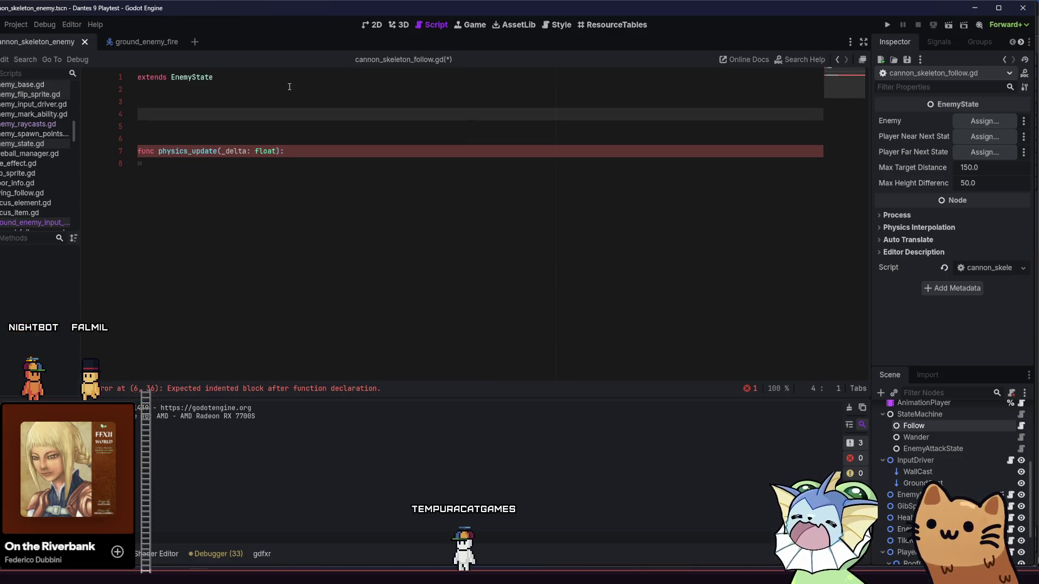
Export an input_driver variable referencing the InputDriver node above the function.
left_click(937, 462)
mouse_move(155, 113)
left_mouse_down()
mouse_move(153, 101)
mouse_move(236, 140)
left_mouse_up()
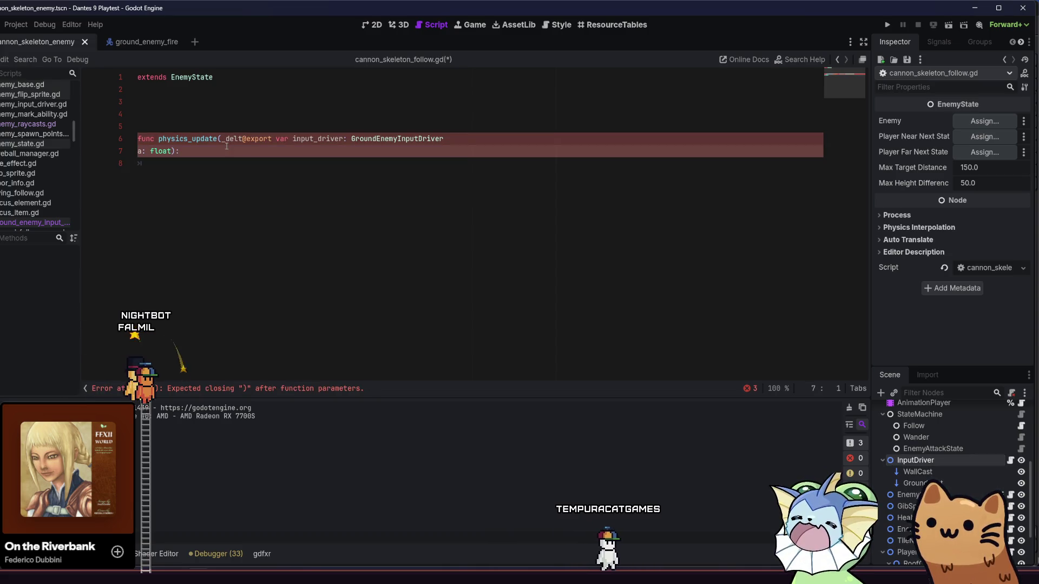
key("ctrl+z")
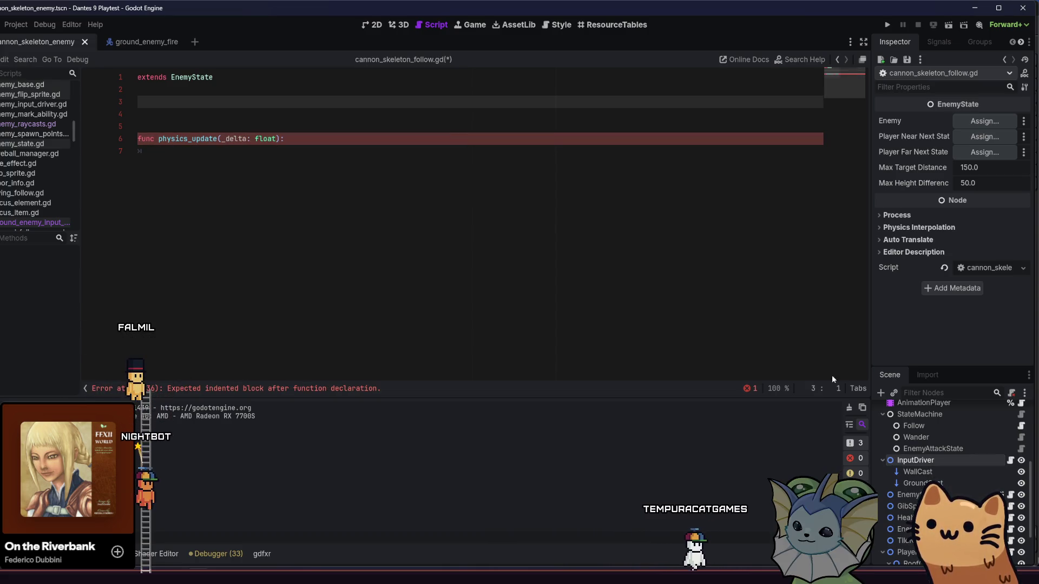
mouse_move(915, 461)
left_mouse_down()
mouse_move(152, 79)
mouse_move(155, 99)
left_mouse_up()
In physics_update, write input_driver.target_position = Player.player.global_position.
left_click(220, 151)
left_click(220, 160)
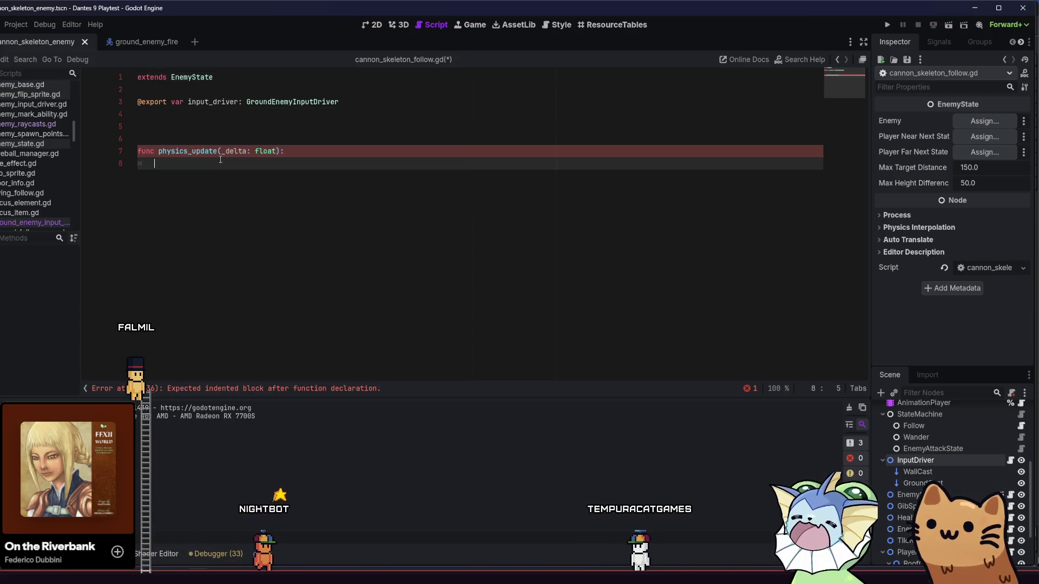
type("inp")
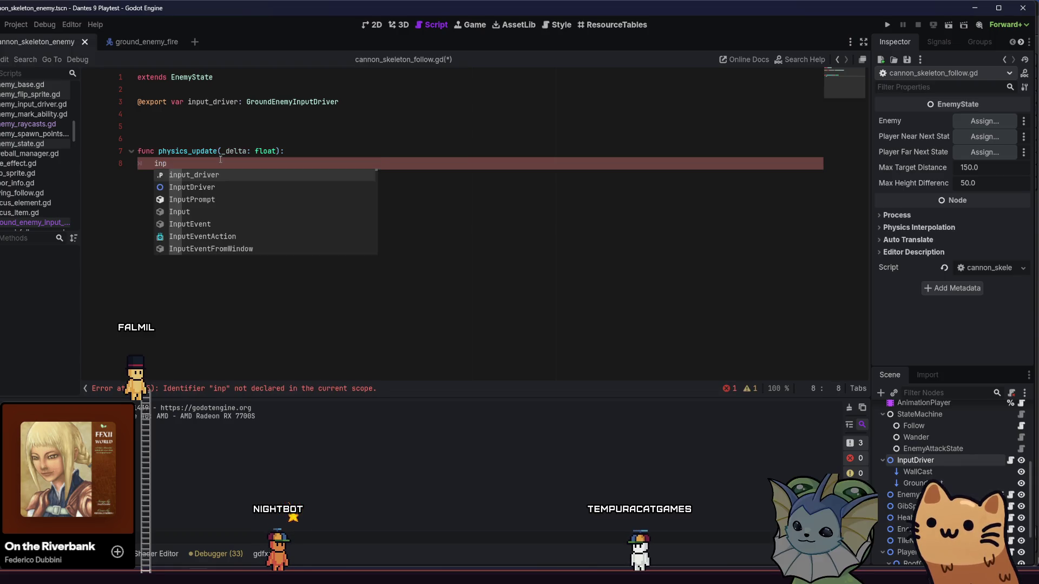
key("Return")
type(".")
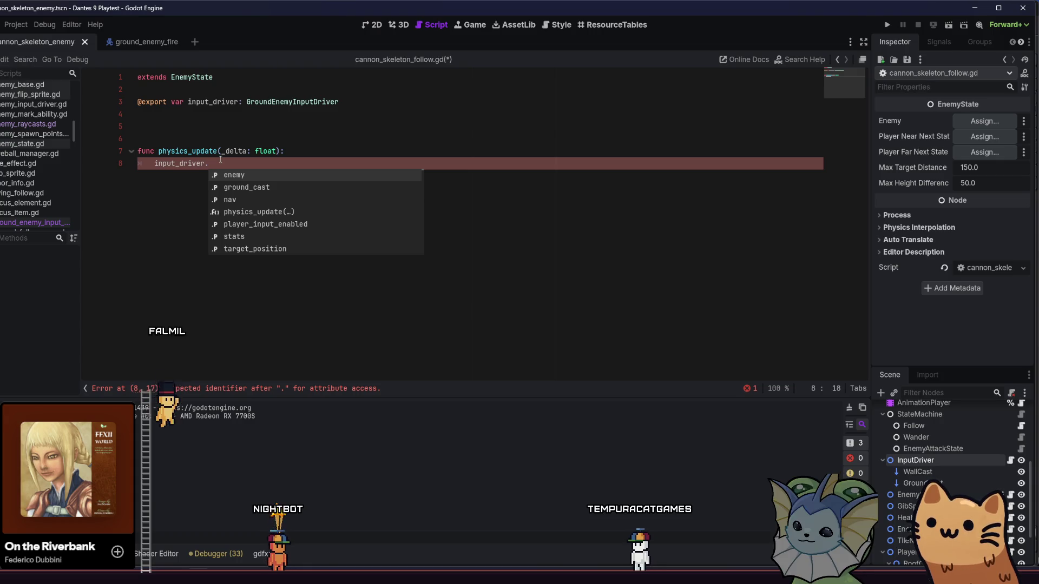
type("tar")
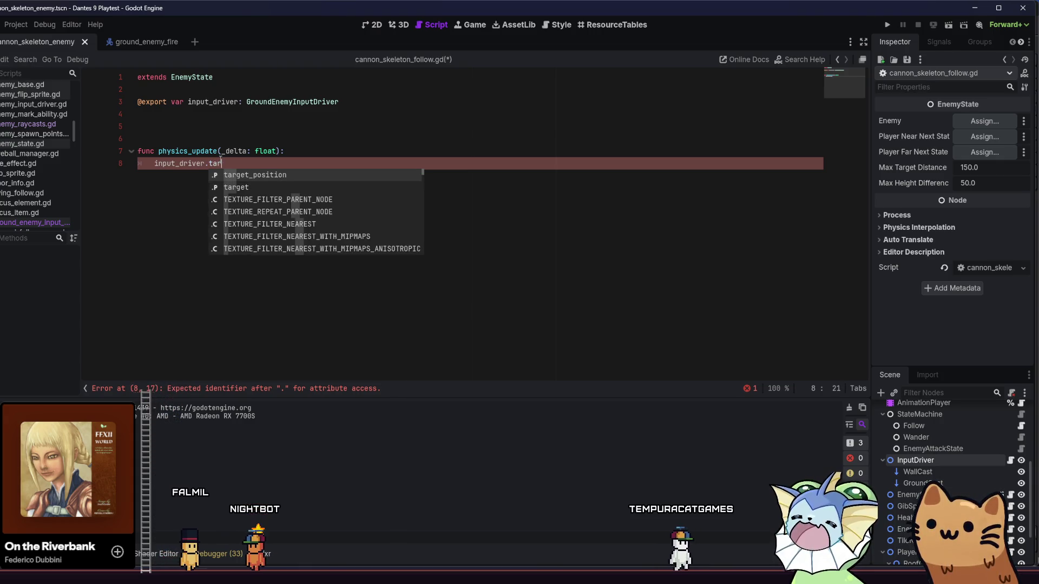
key("Return")
type("= Play")
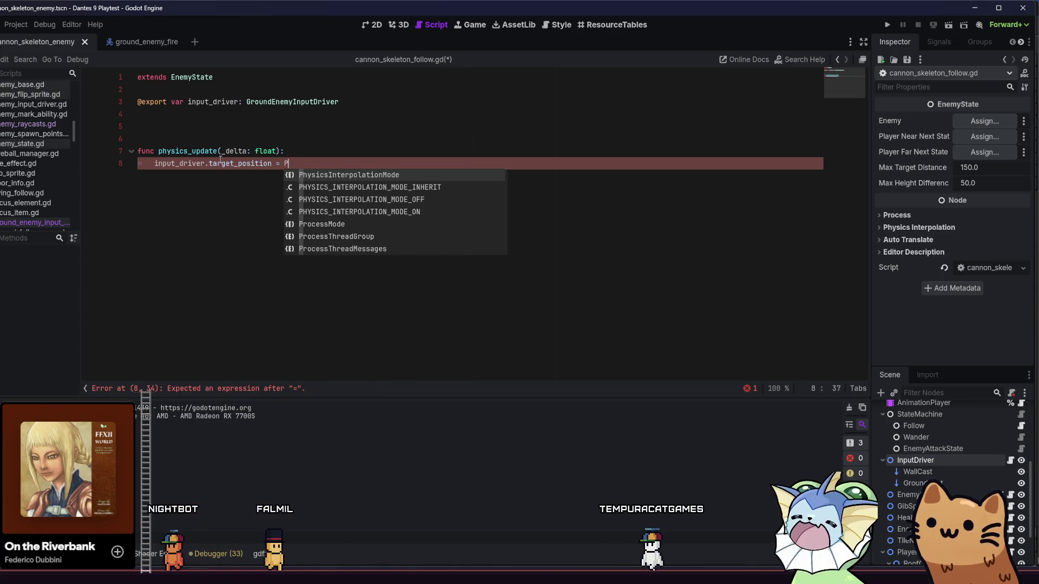
key("Return")
type(".pla")
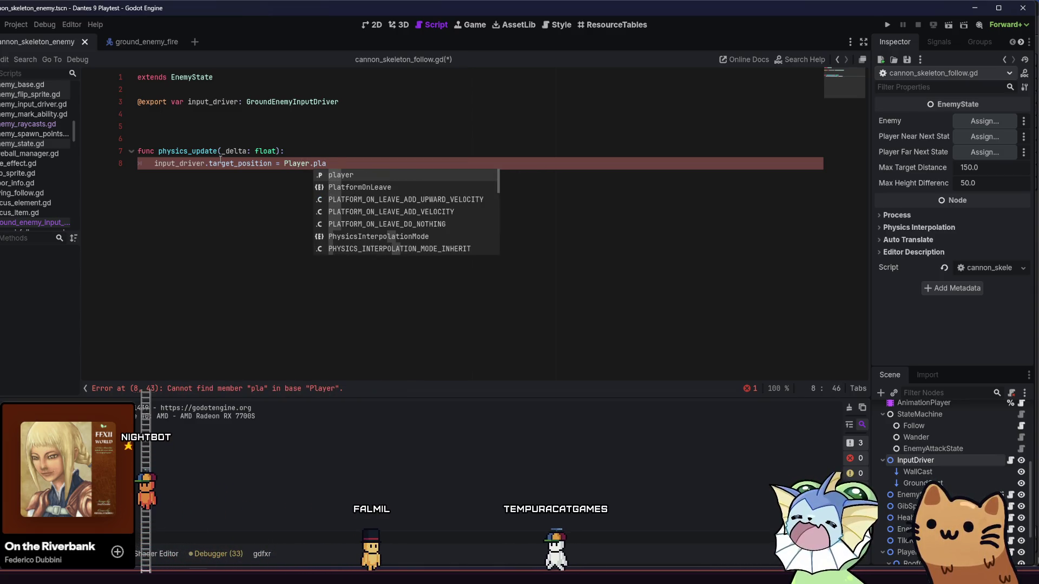
key("Return")
type(".glob")
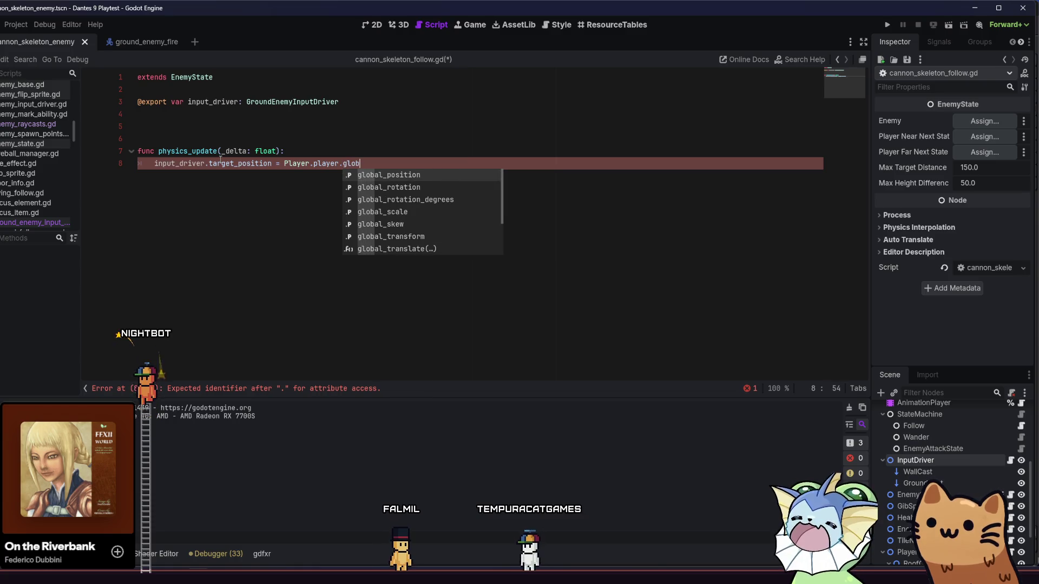
key("Return")
left_click(309, 152)
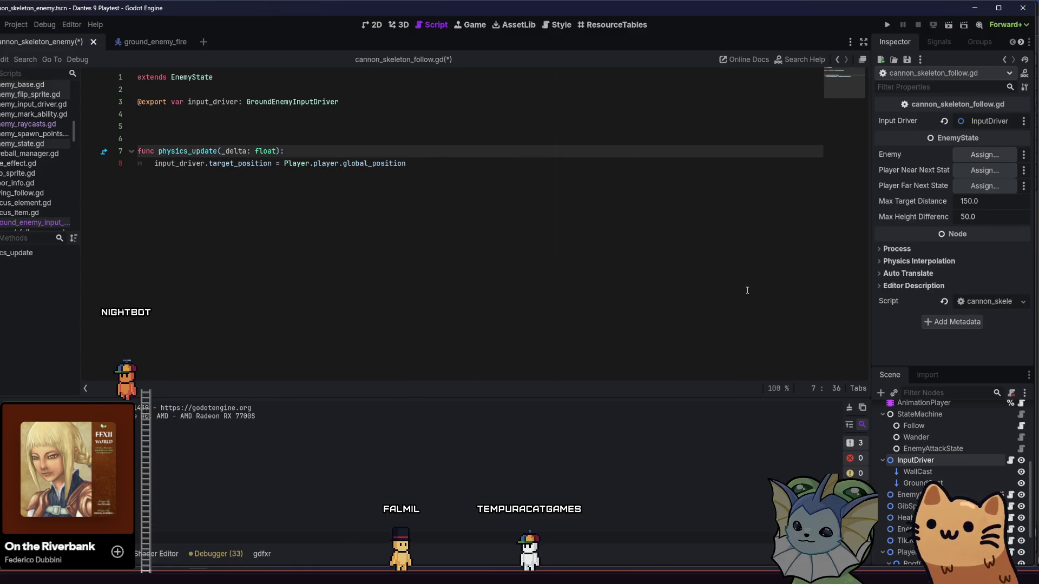
Save the follow script, set StateMachine's Initial State to Follow, and open ground_enemy_input_driver.gd.
key("ctrl+s")
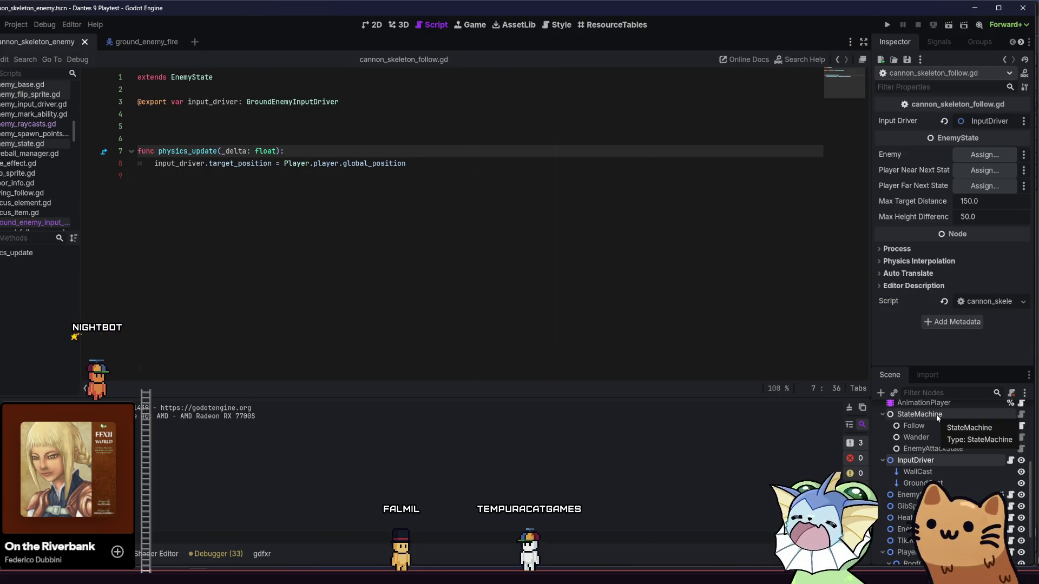
left_click(960, 119)
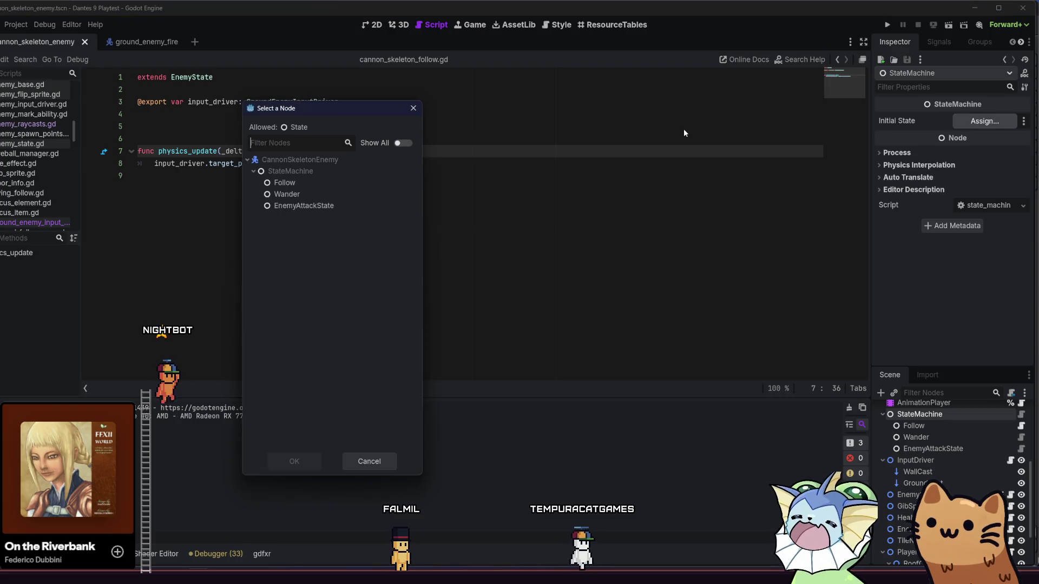
double_click(323, 183)
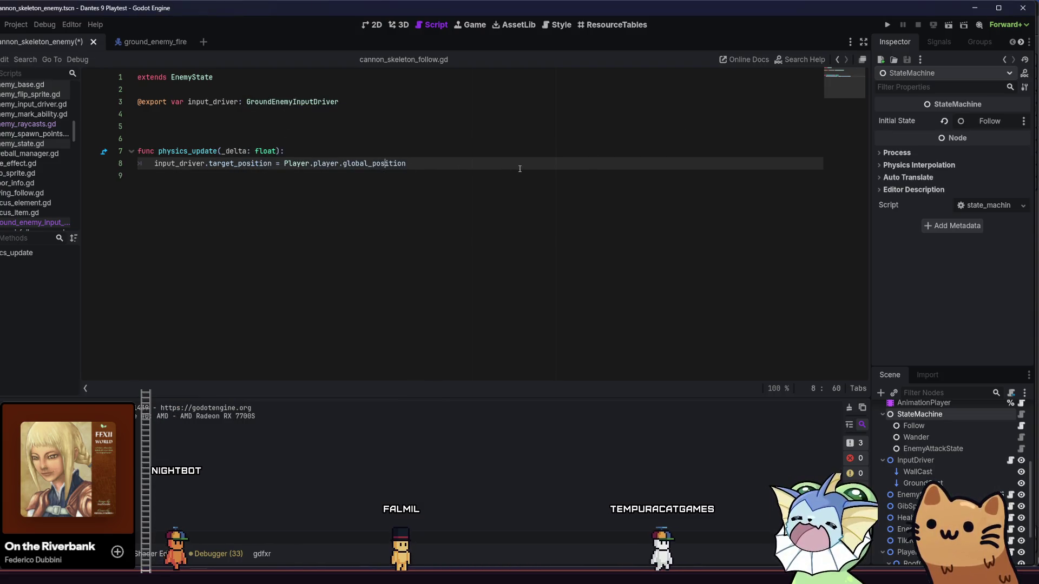
left_click(1010, 460)
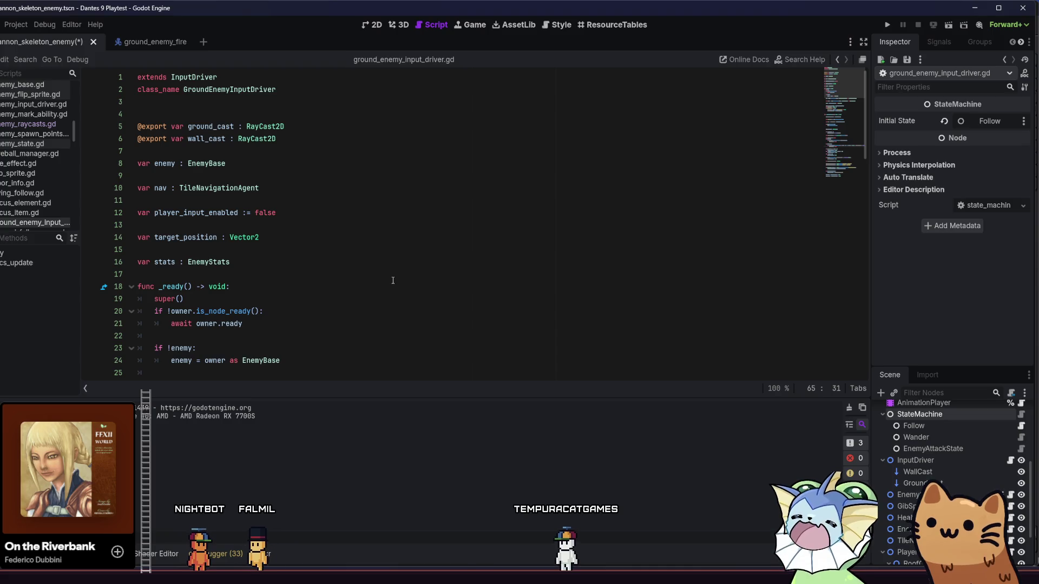
Scroll through ground_enemy_input_driver.gd, then run the project to test enemy following.
scroll(391, 281, "down", 12)
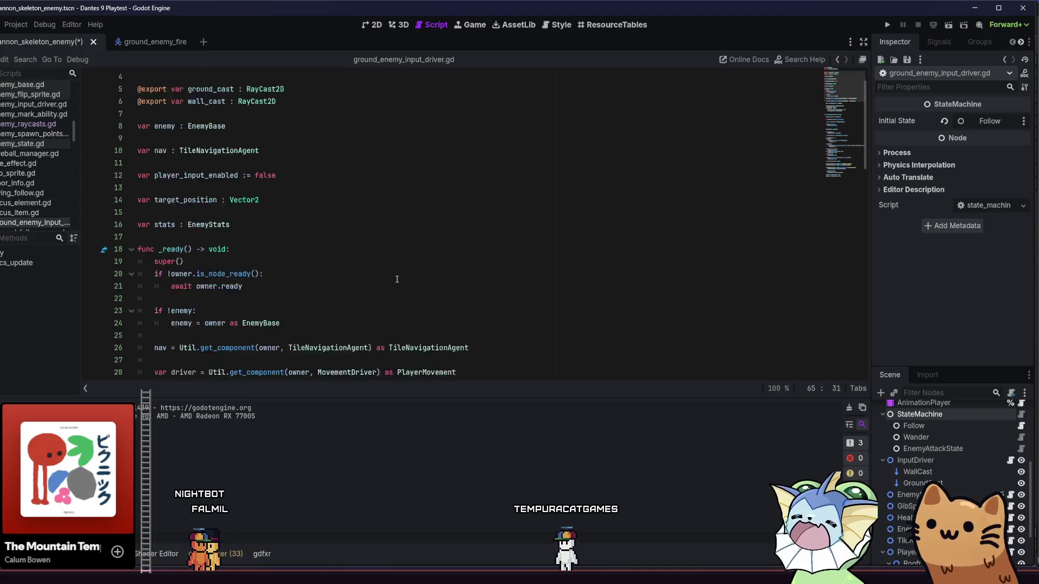
scroll(428, 278, "down", 7)
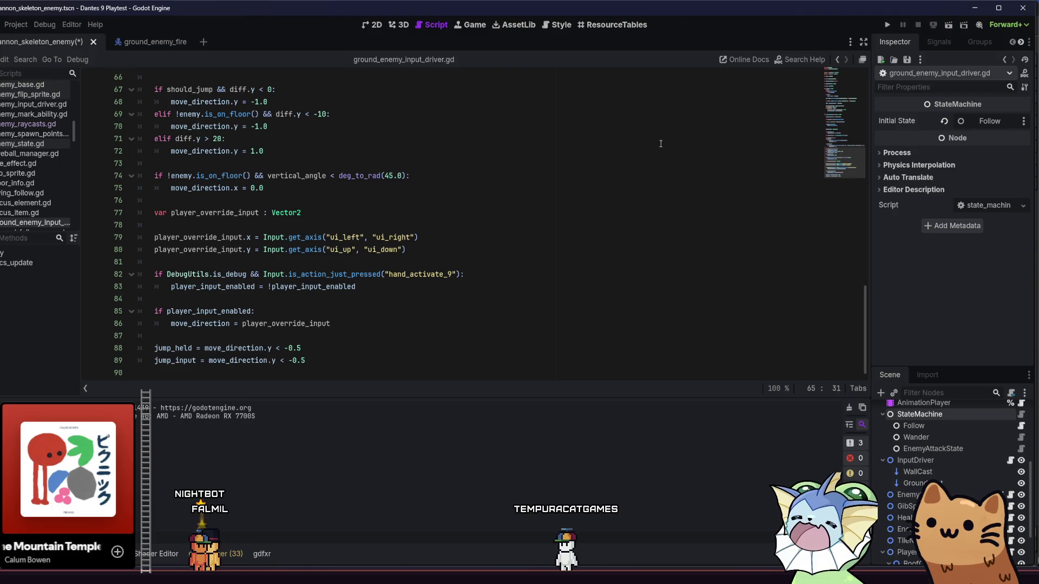
left_click(890, 26)
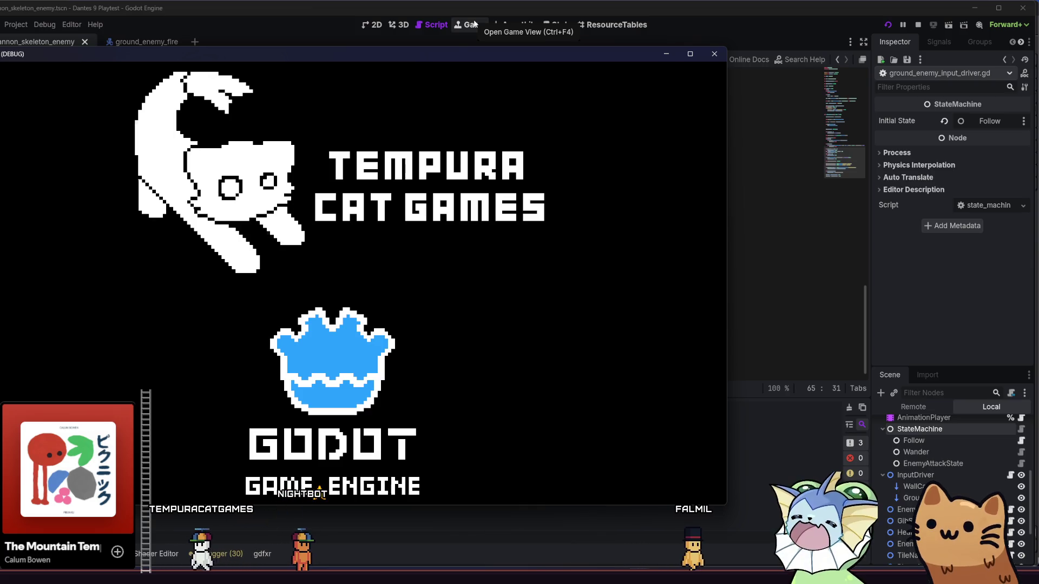
Maximize the game, start playing, bind cannon_skeleton_enemy to Debug 1 via search 'cannon', and spawn it.
key("super+Up")
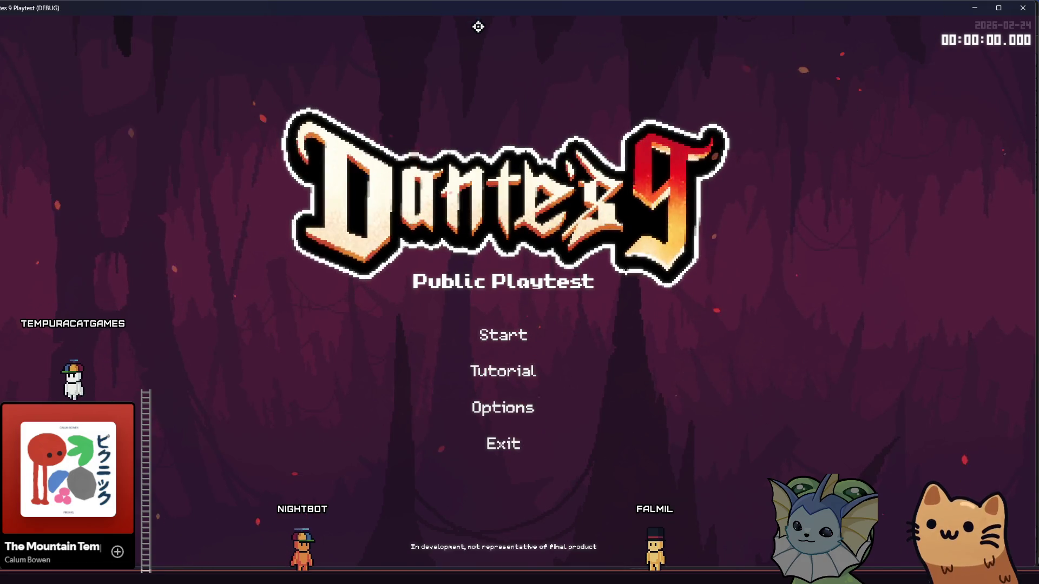
left_click(535, 332)
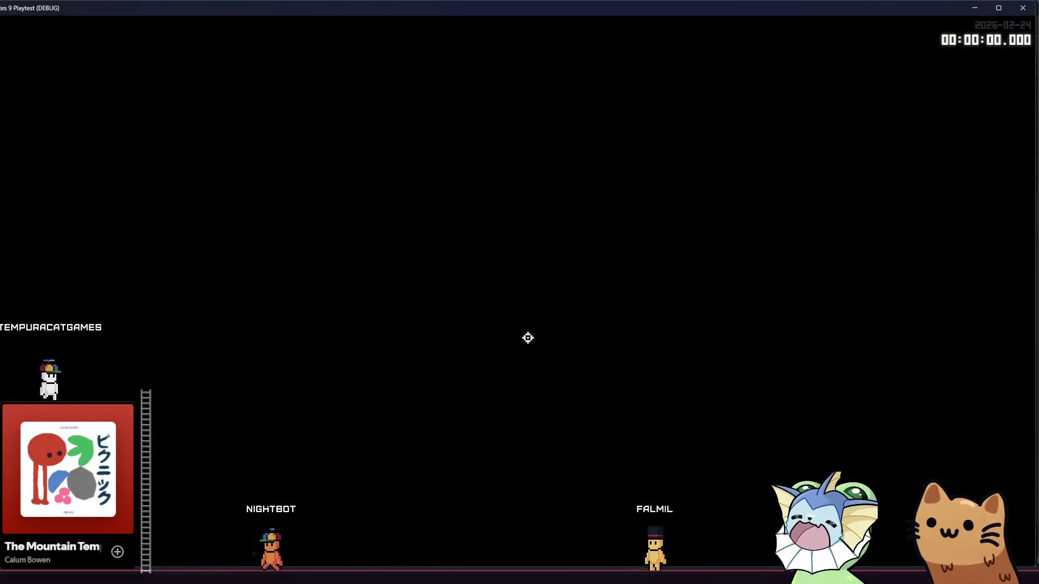
key("grave")
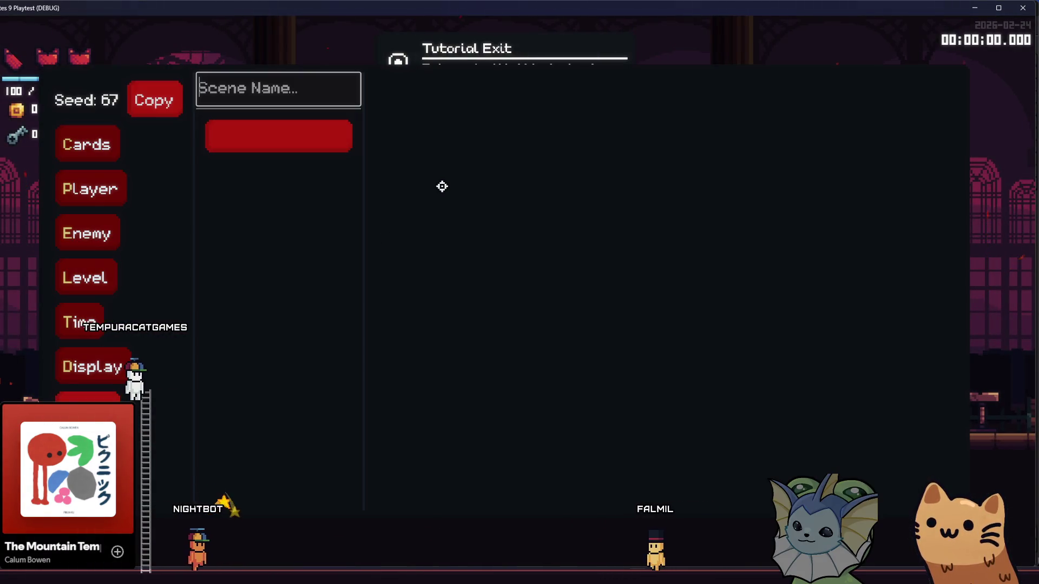
type("cannon")
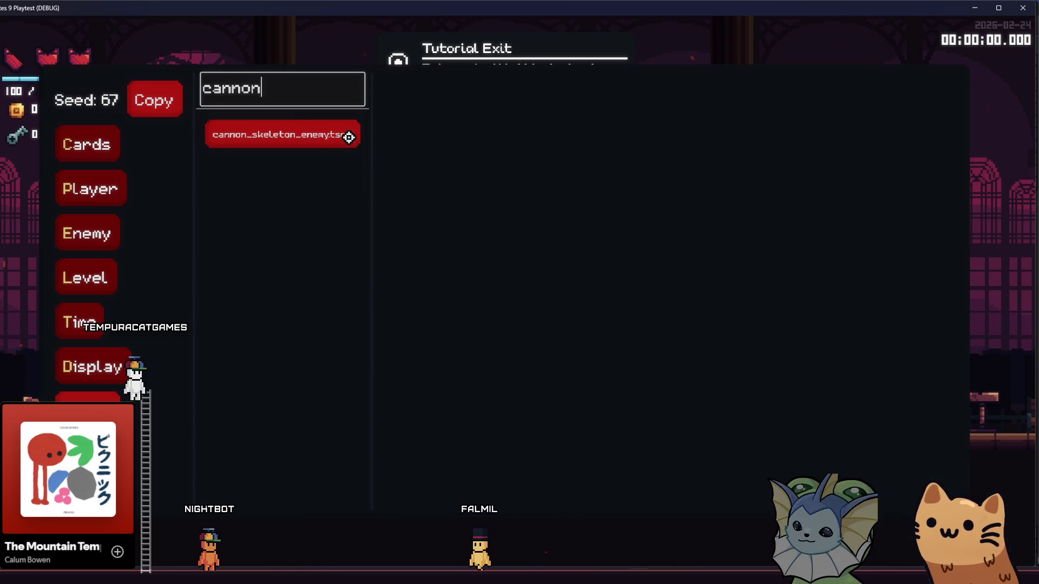
left_click(349, 135)
left_click(432, 125)
key("grave")
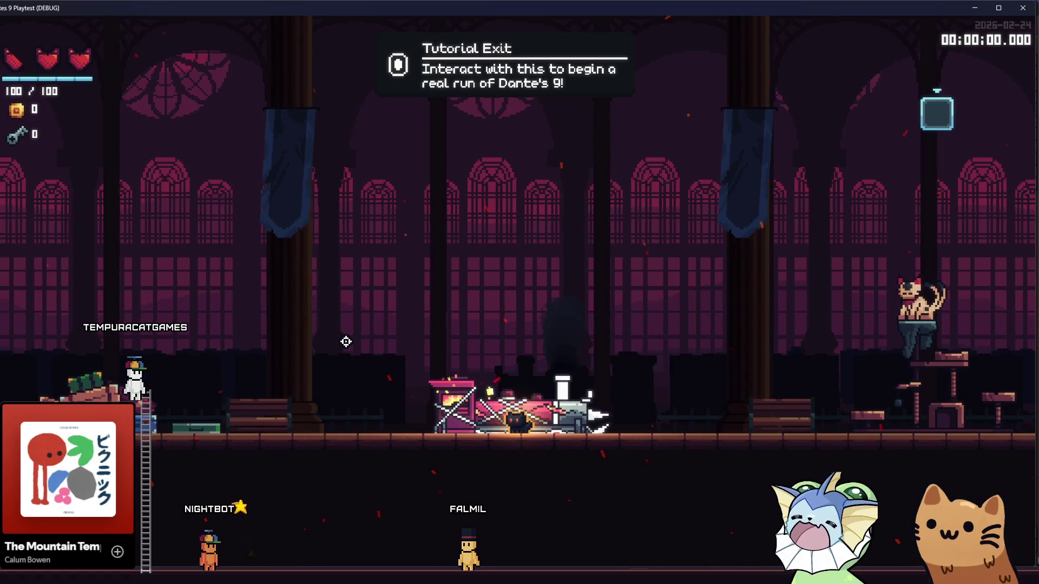
key("alt+Tab")
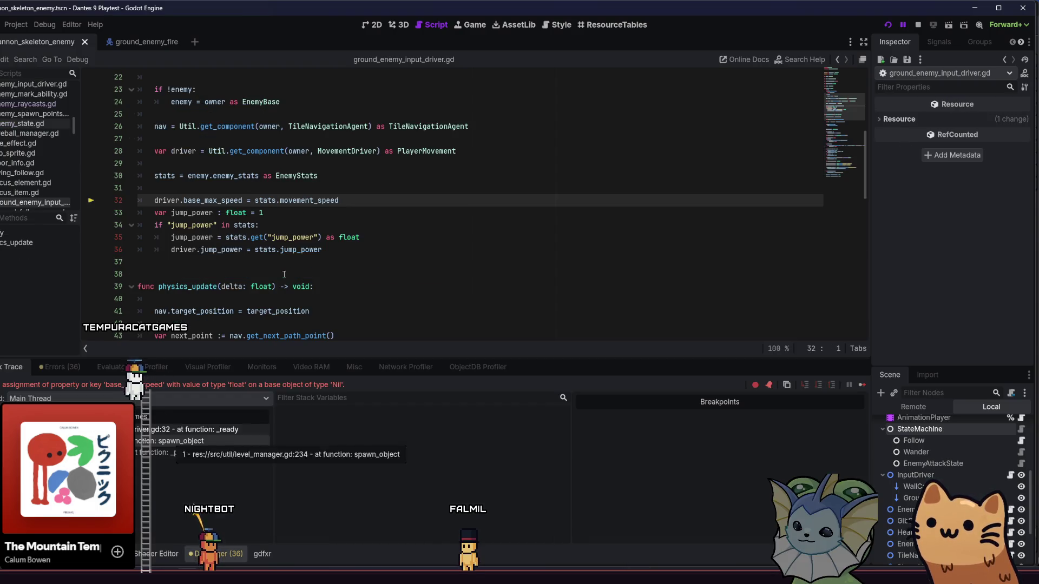
Put the caret on line 34, select InputDriver, and open its Ground Cast node picker.
left_click(343, 222)
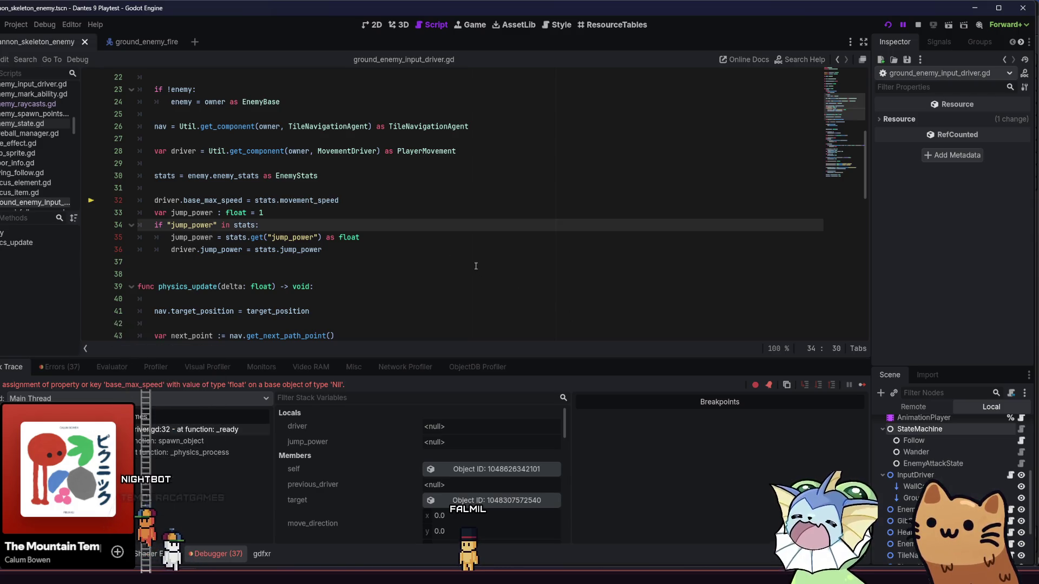
left_click(917, 429)
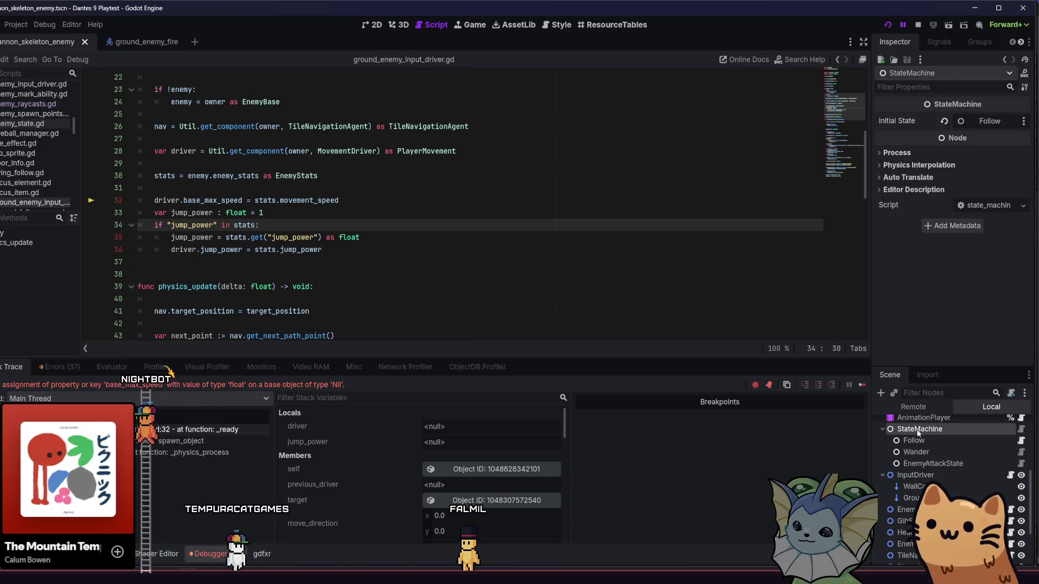
left_click(915, 475)
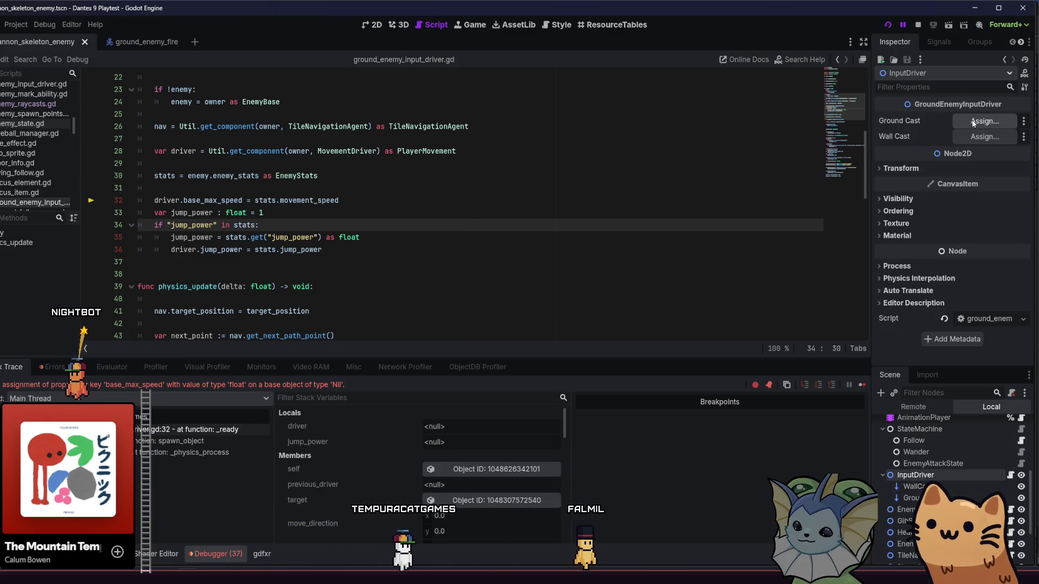
left_click(973, 121)
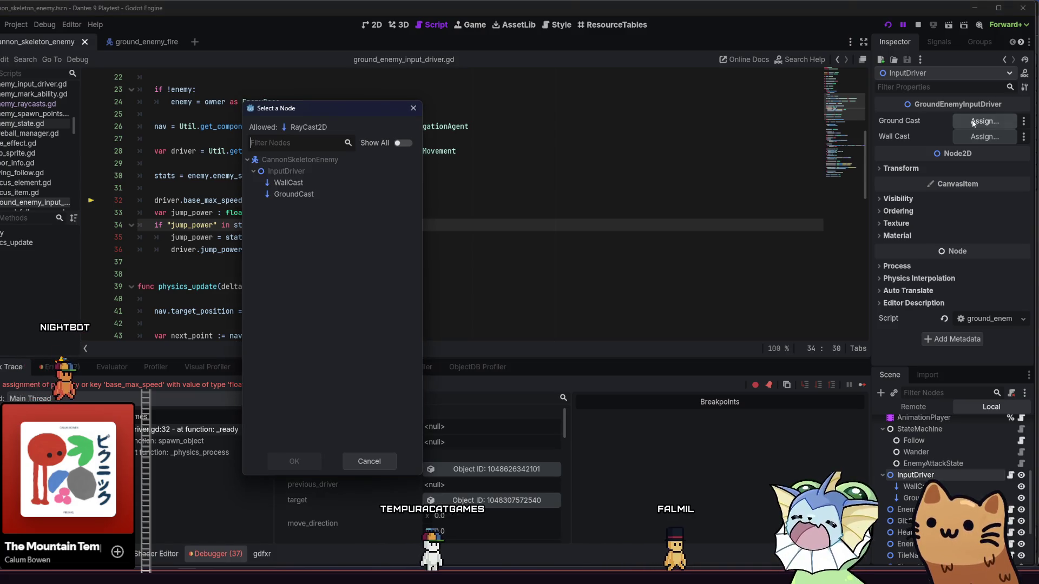
Assign WallCast to Ground Cast and GroundCast to Wall Cast, then highlight 'driver' on line 36.
double_click(343, 180)
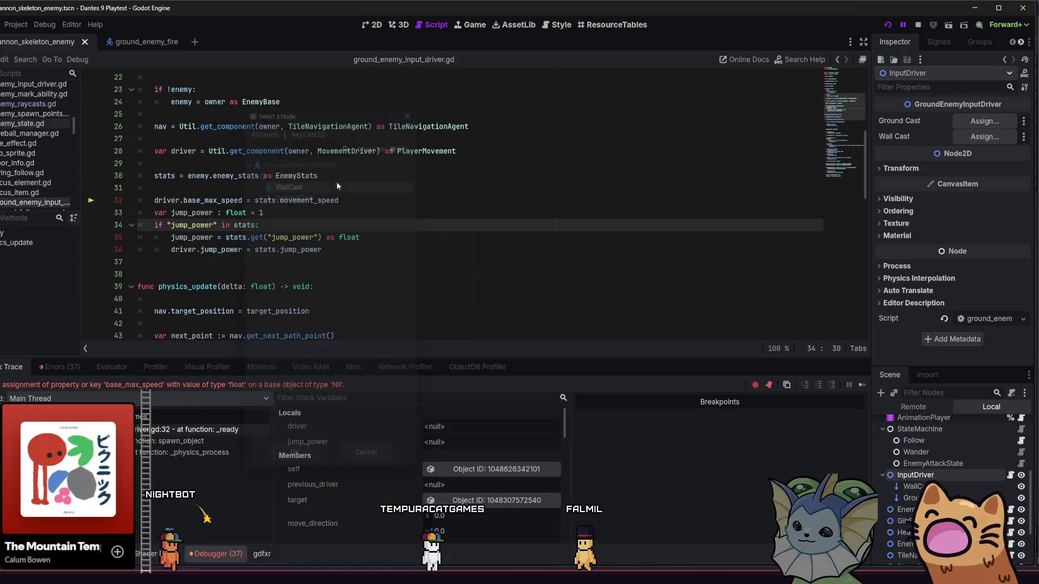
left_click(984, 137)
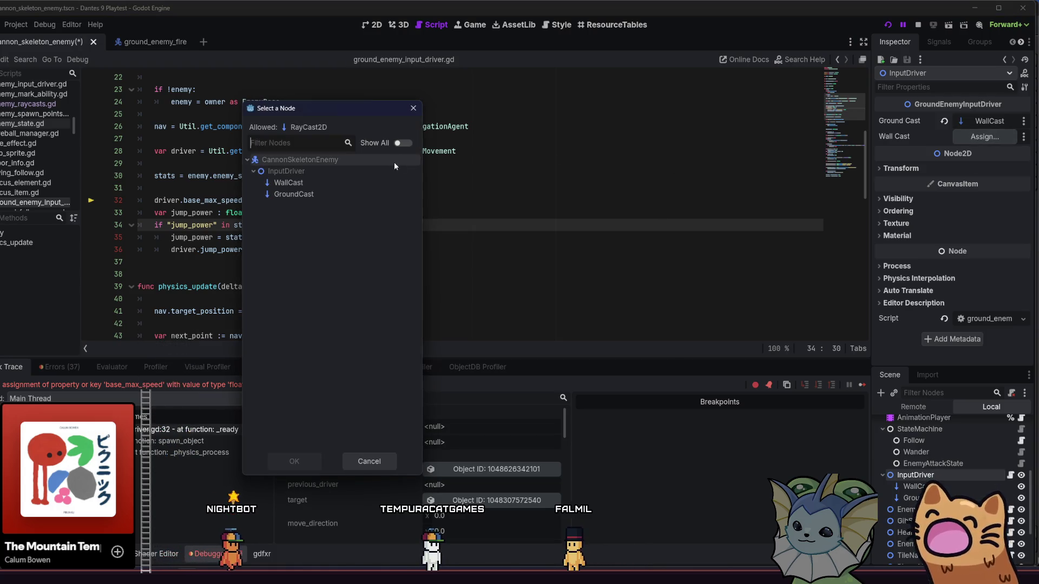
double_click(316, 193)
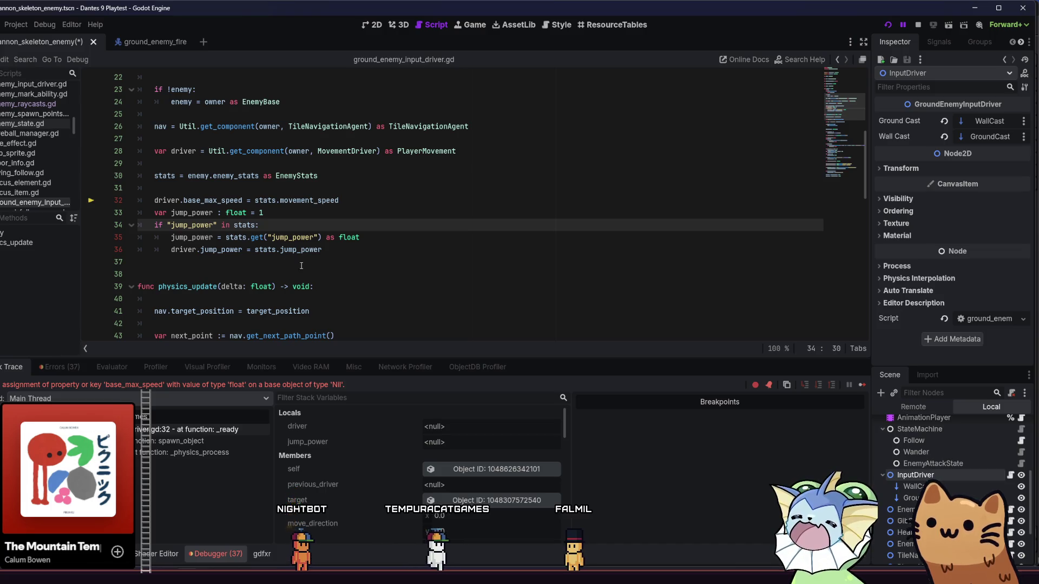
double_click(186, 249)
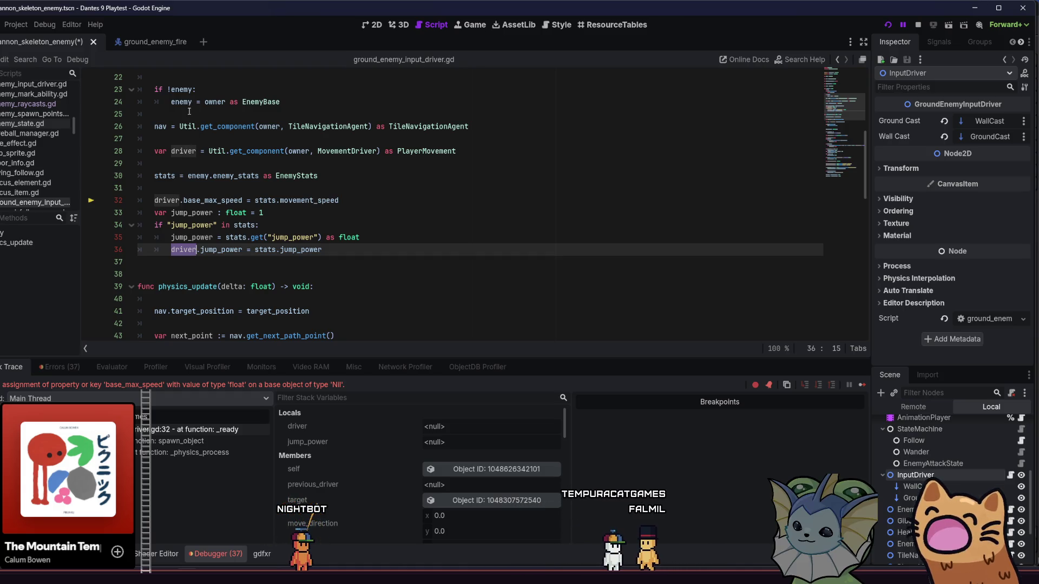
scroll(189, 111, "up", 2)
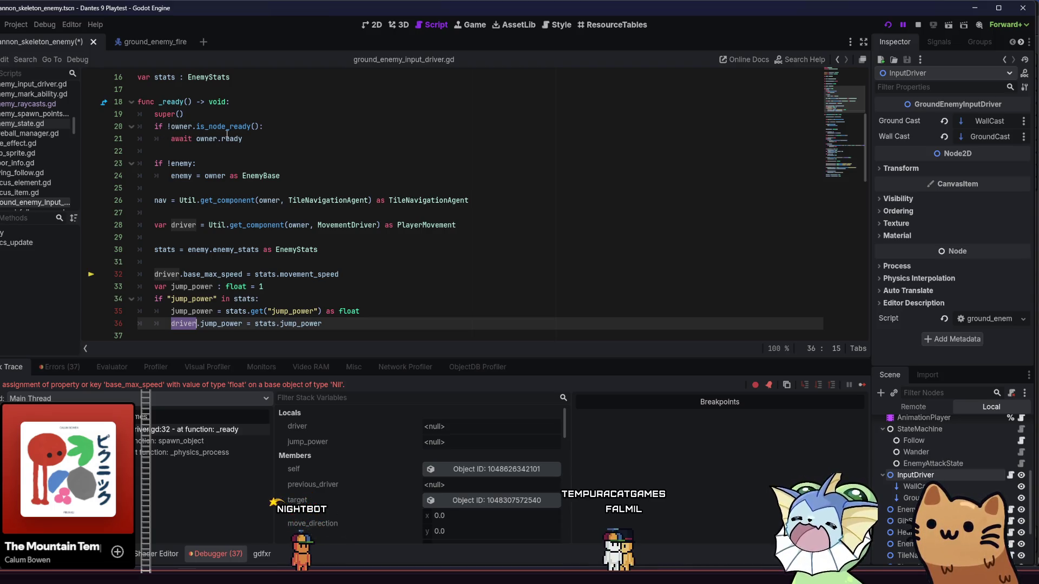
left_click(182, 263)
double_click(318, 225)
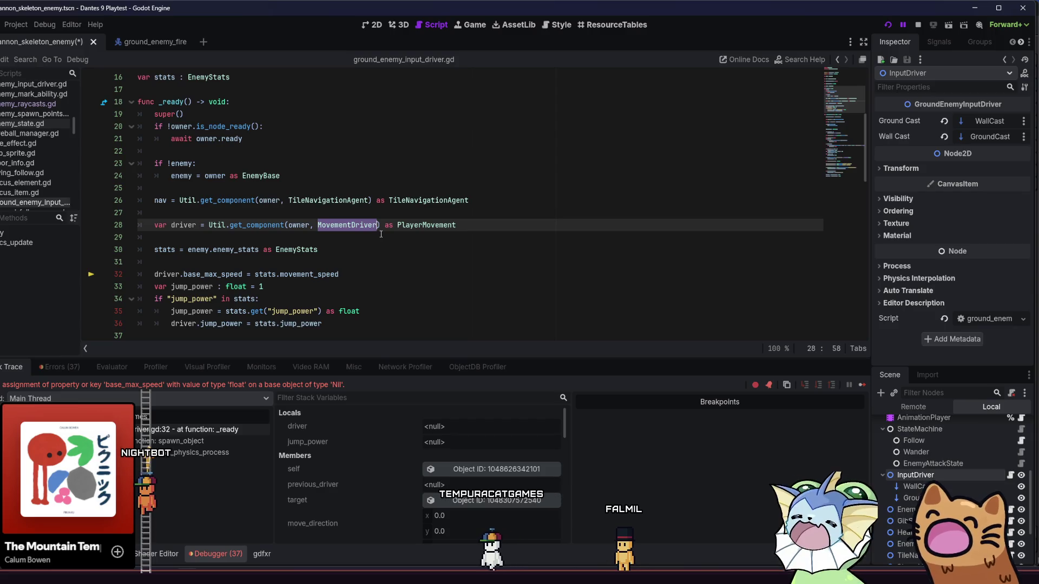
type("p")
key("BackSpace")
type("Play")
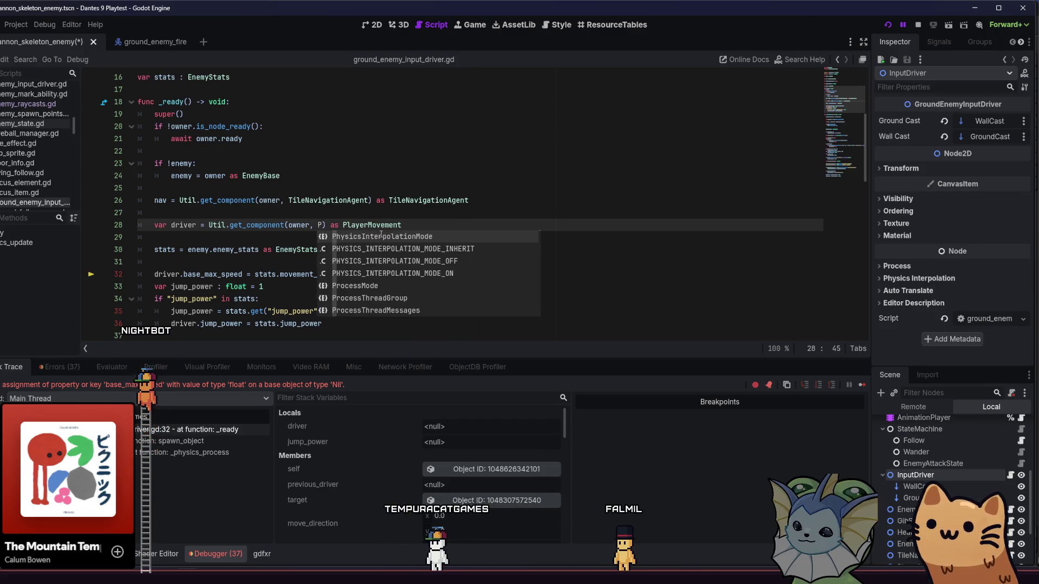
type("erMove")
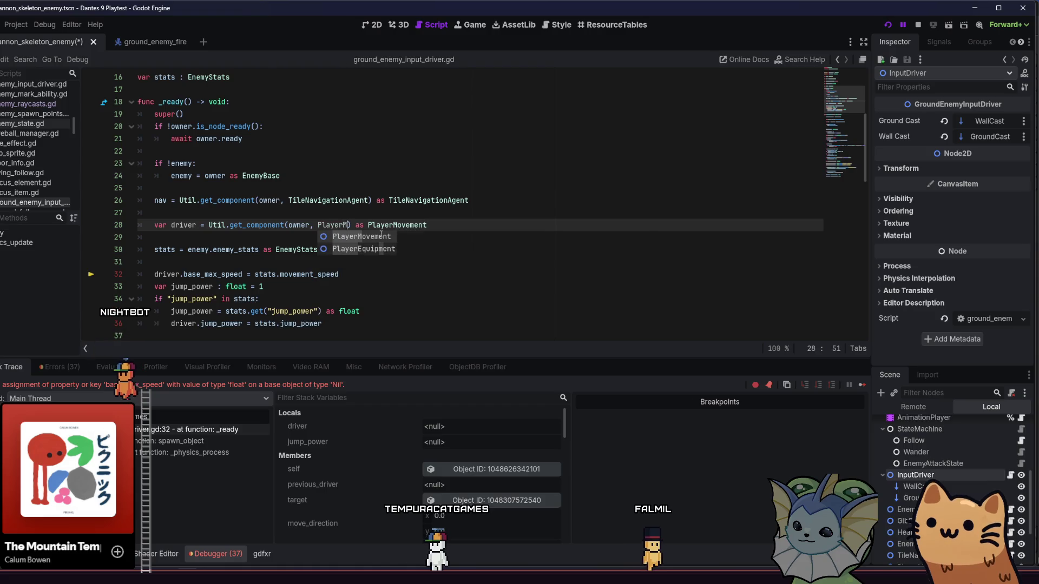
key("BackSpace")
key("BackSpace")
key("BackSpace")
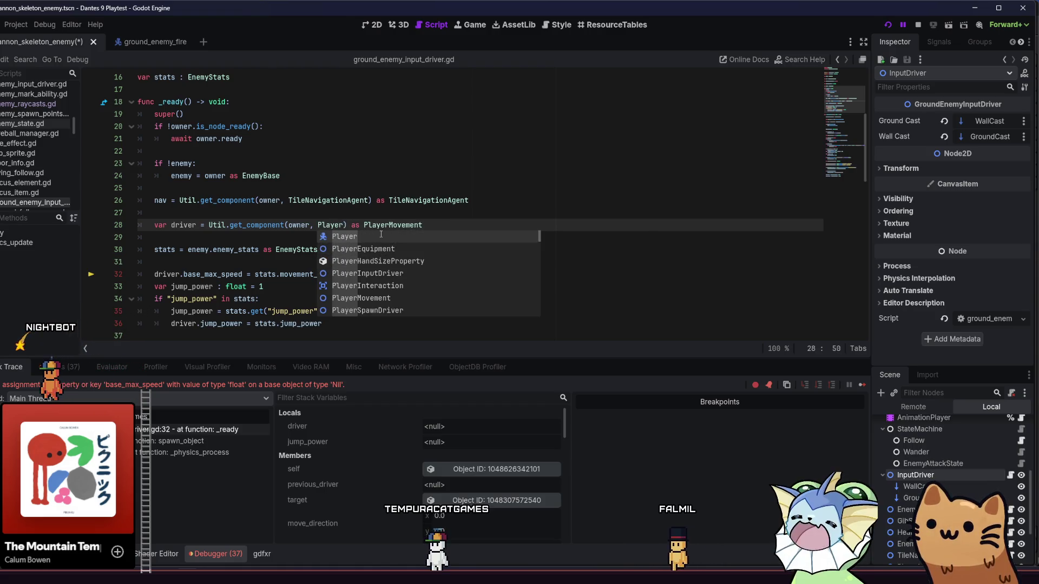
type("Movemen")
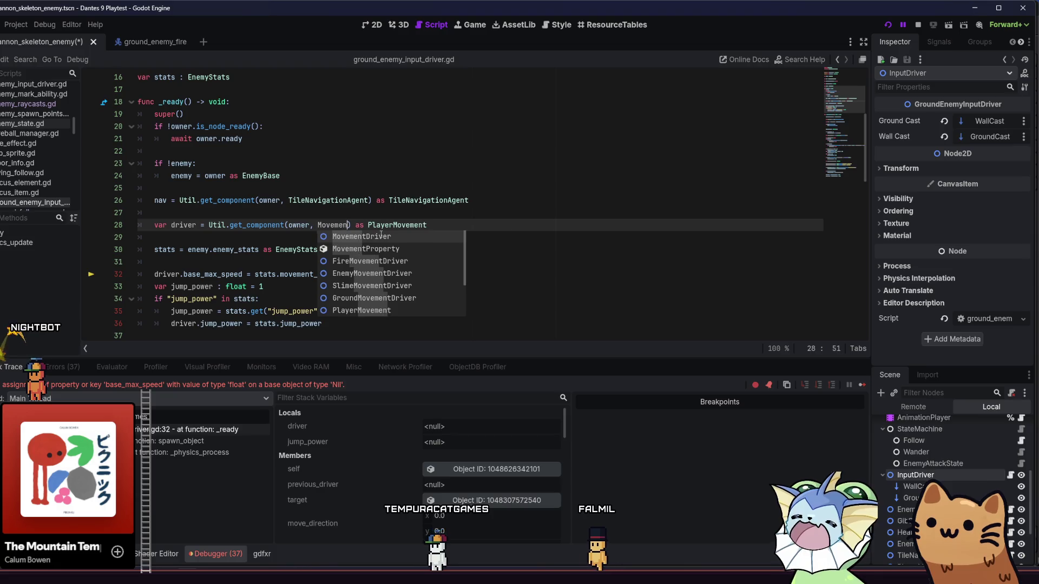
key("Return")
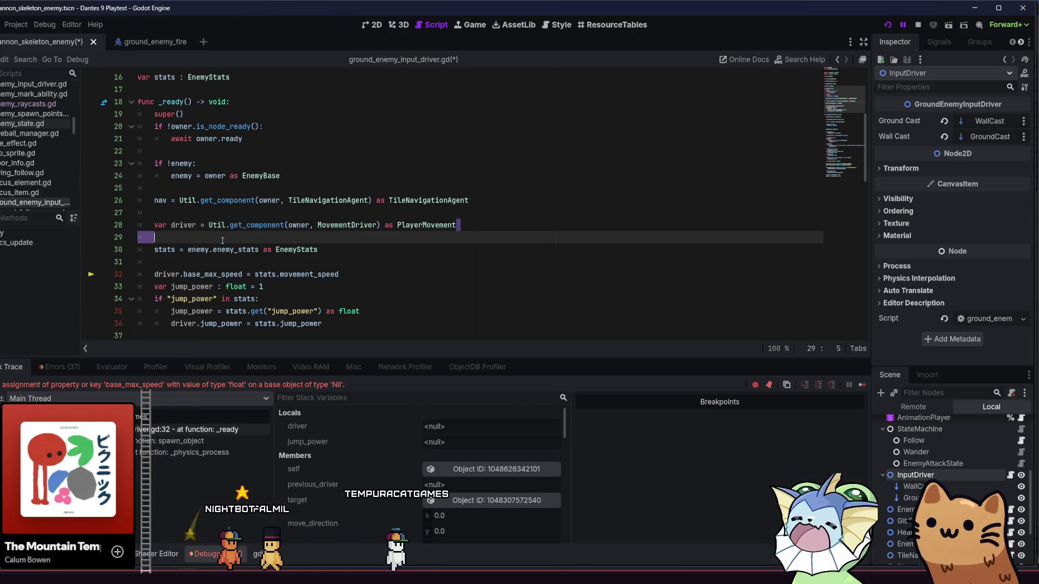
Move InputDriver down the scene tree to just above EventRouter, then save and rerun with F5.
left_click_drag(459, 225, 154, 237)
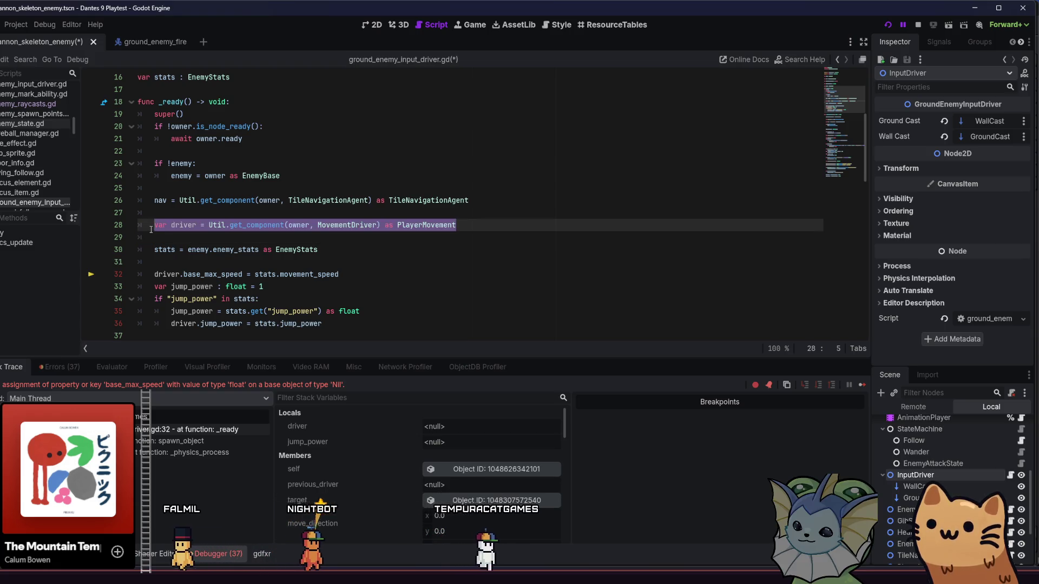
left_click(154, 237)
scroll(919, 479, "down", 1)
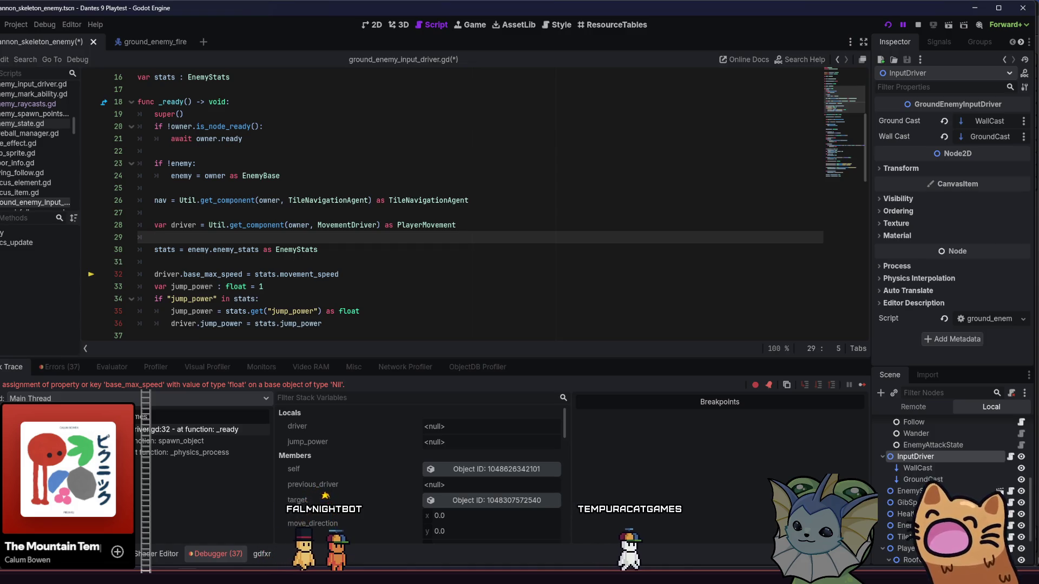
scroll(942, 487, "down", 3)
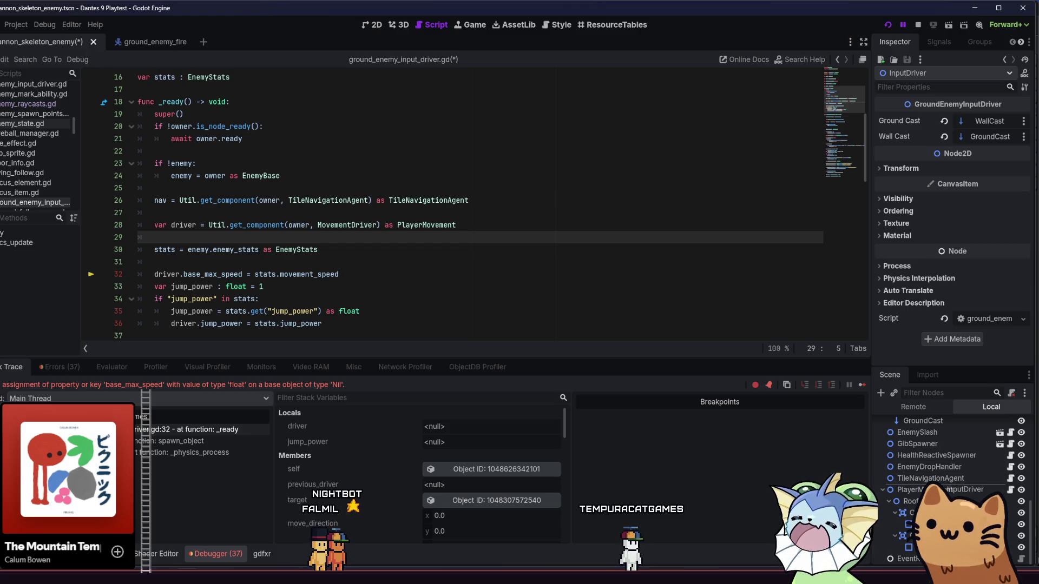
left_click_drag(931, 459, 936, 512)
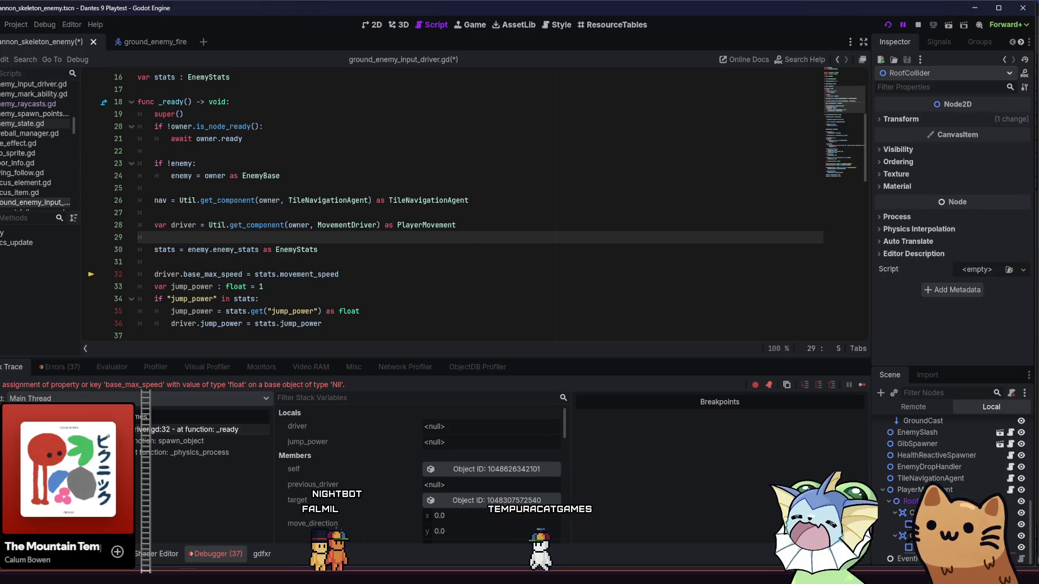
left_click(909, 558)
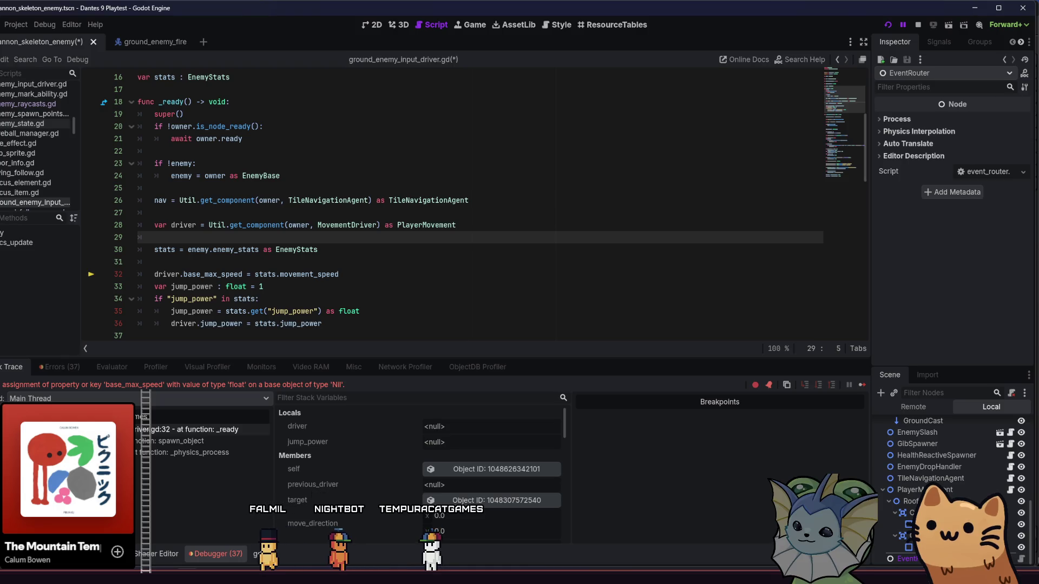
left_click_drag(909, 557, 909, 553)
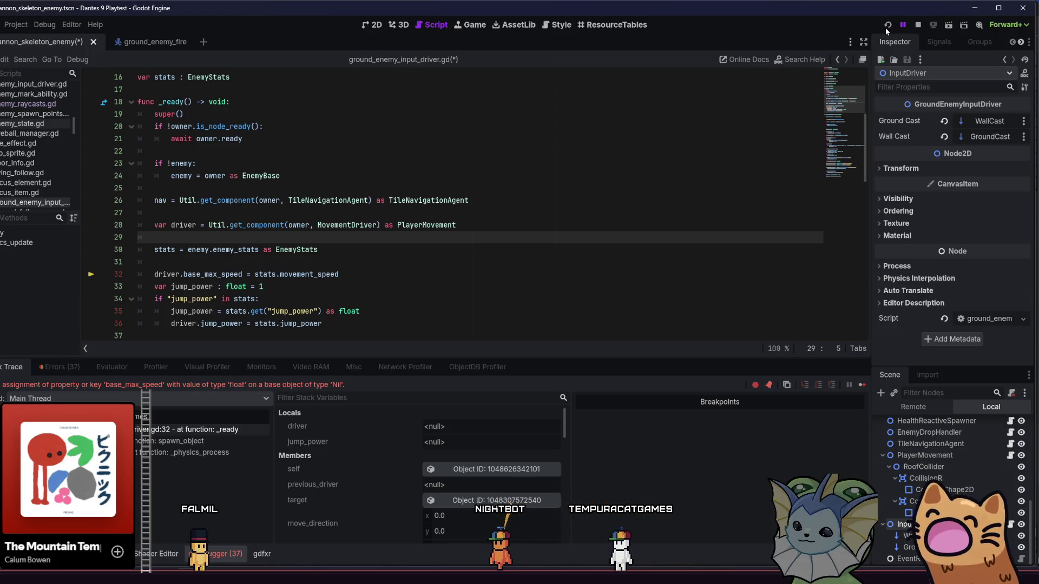
key("F5")
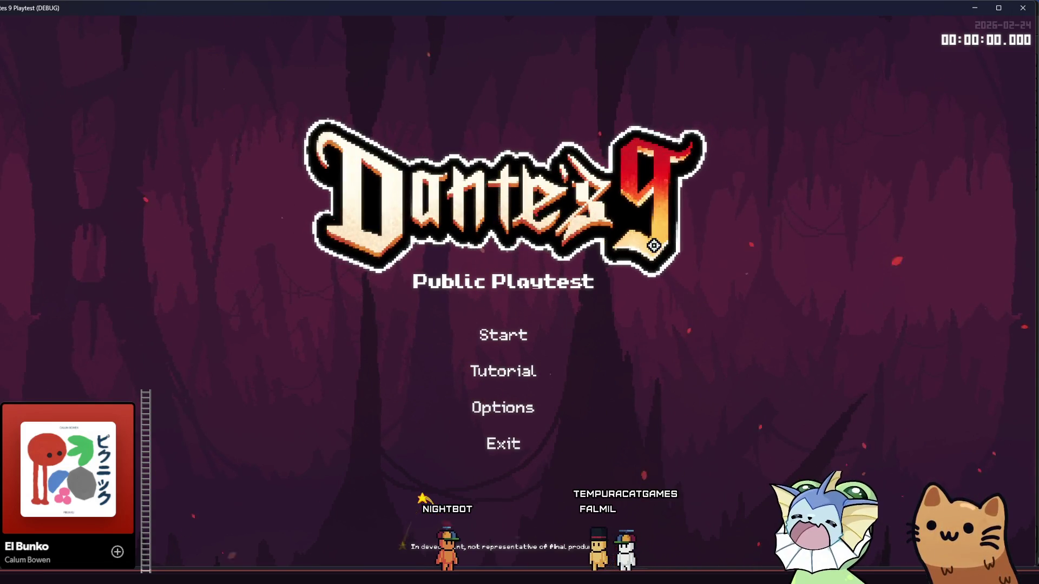
Start playing and bind cannon_skeleton_enemy.tscn to Debug 1 by searching 'cannon' in the debug panel.
left_click(501, 334)
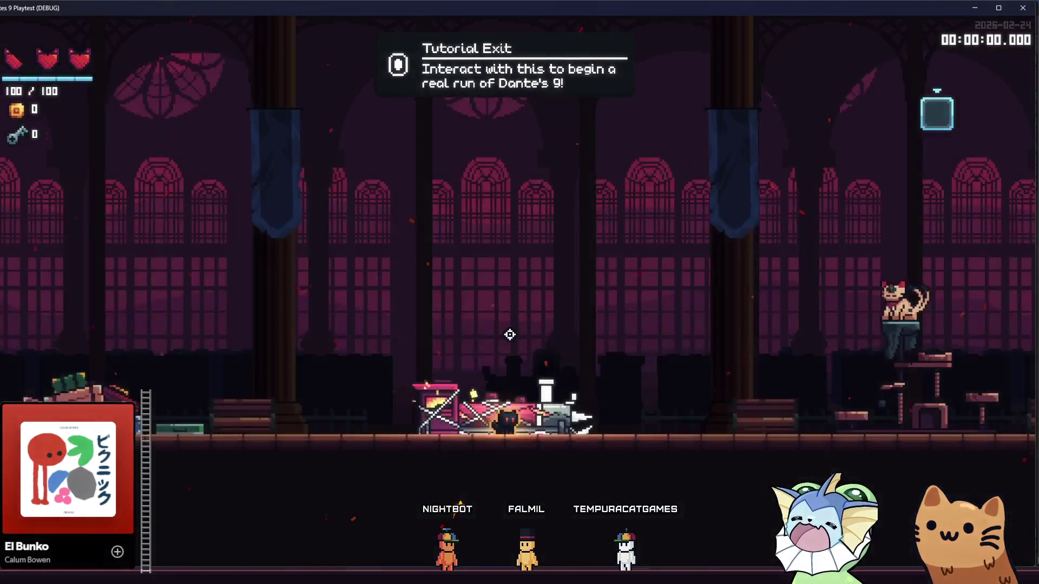
key("grave")
left_click(96, 401)
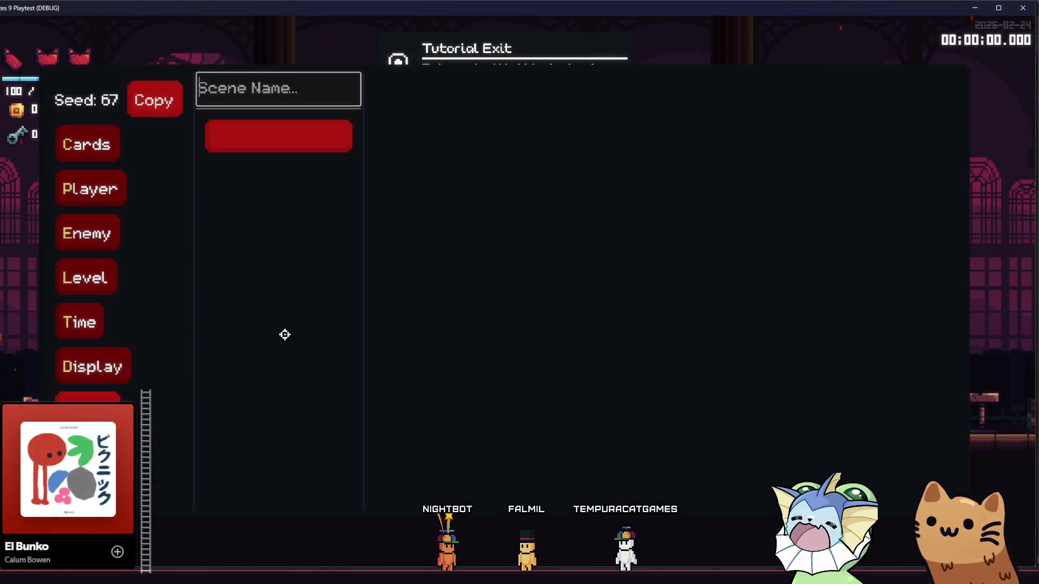
type("cannnon")
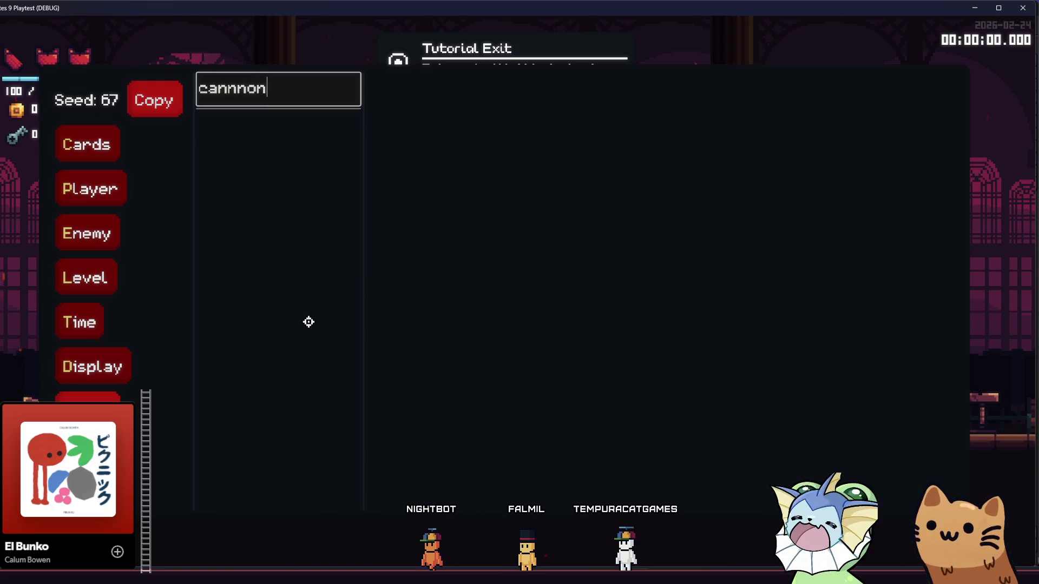
key("BackSpace")
key("BackSpace")
key("BackSpace")
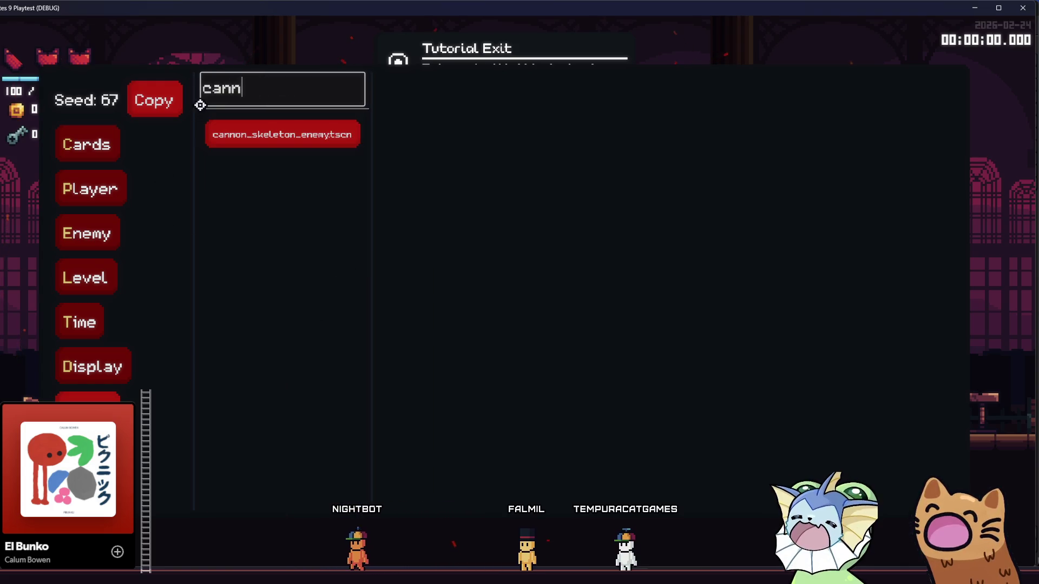
left_click(274, 132)
left_click(473, 124)
key("grave")
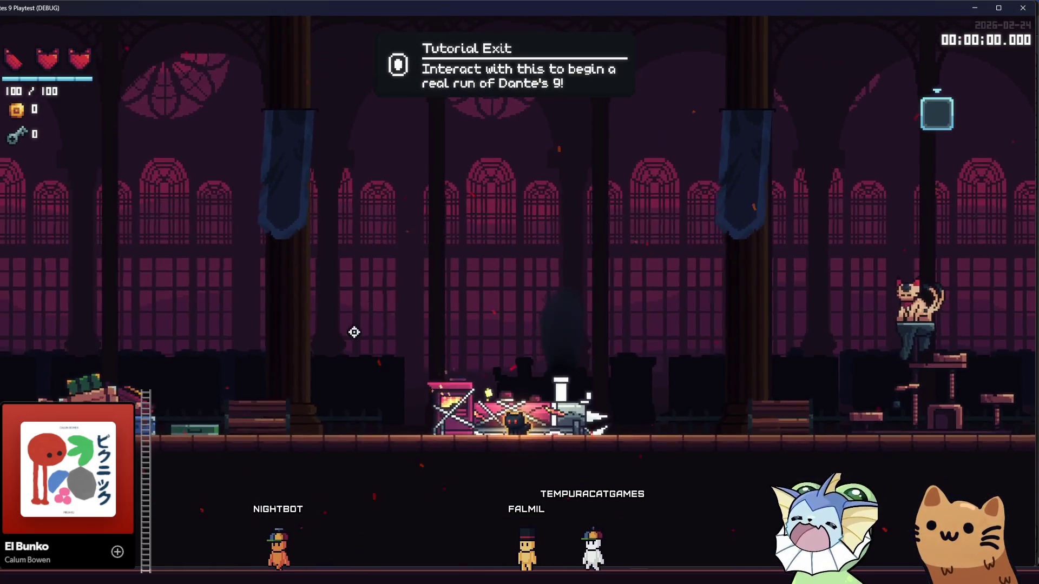
Spawn the cannon skeleton with Q, walk right and left, then stop the playtest with F8.
key("q")
key("d")
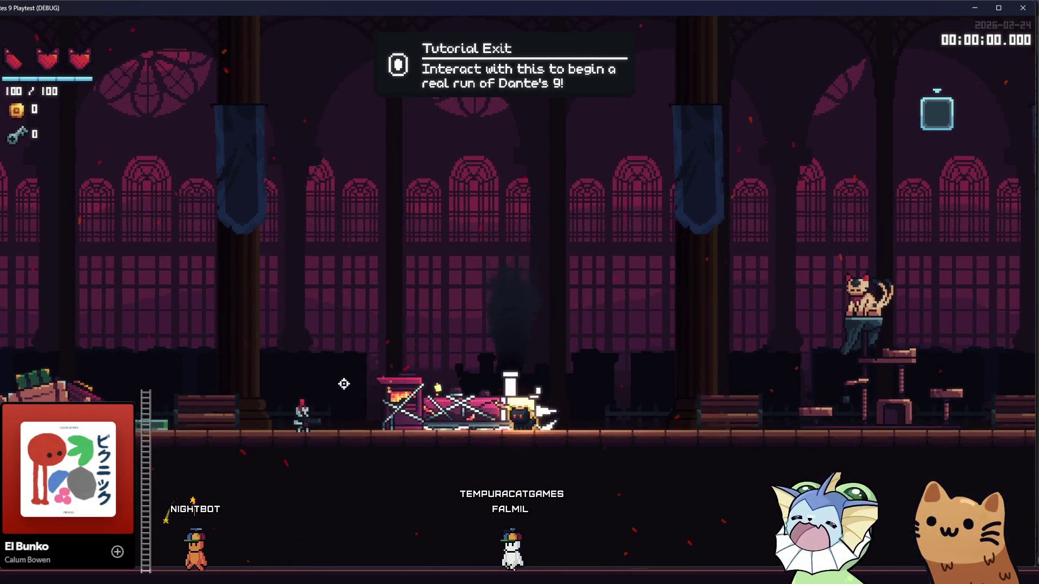
key("a")
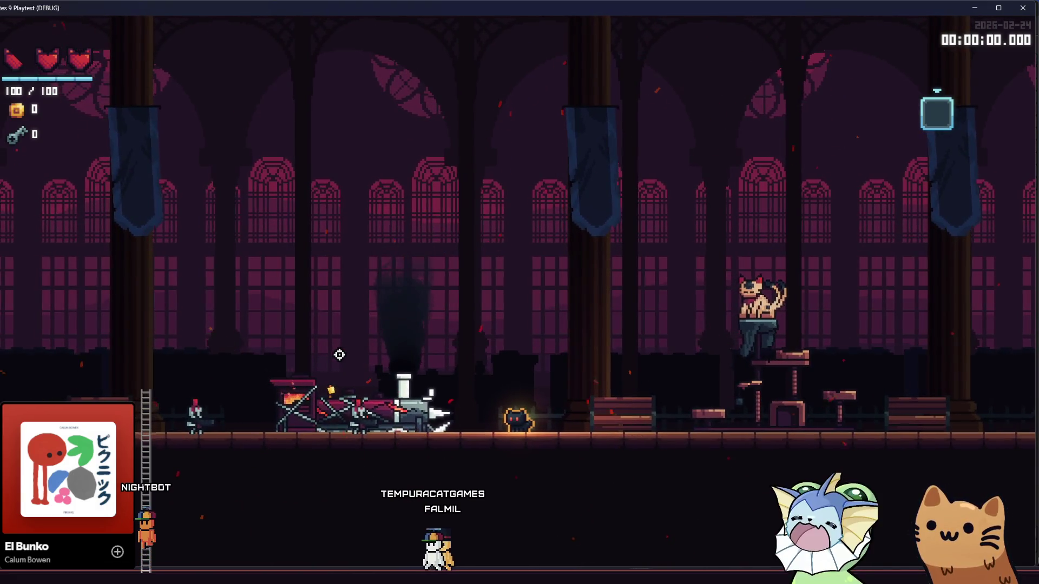
key("F8")
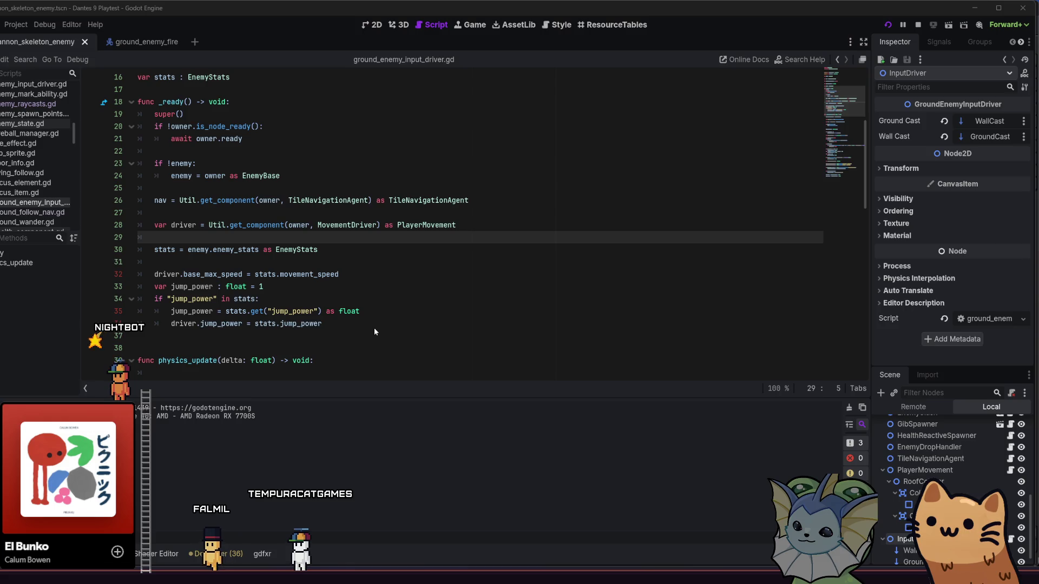
scroll(402, 310, "down", 2)
left_click(402, 310)
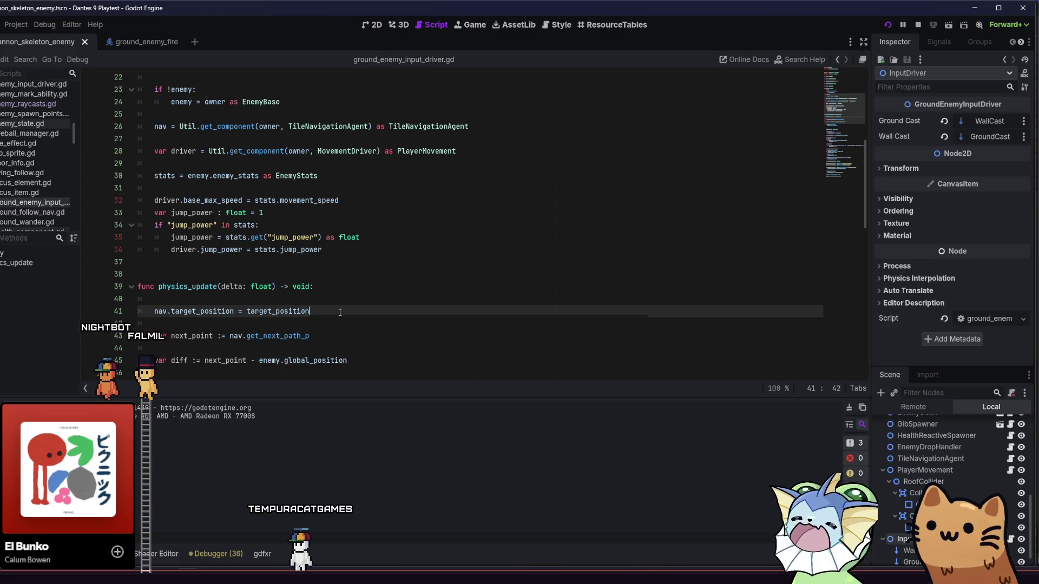
scroll(338, 313, "down", 2)
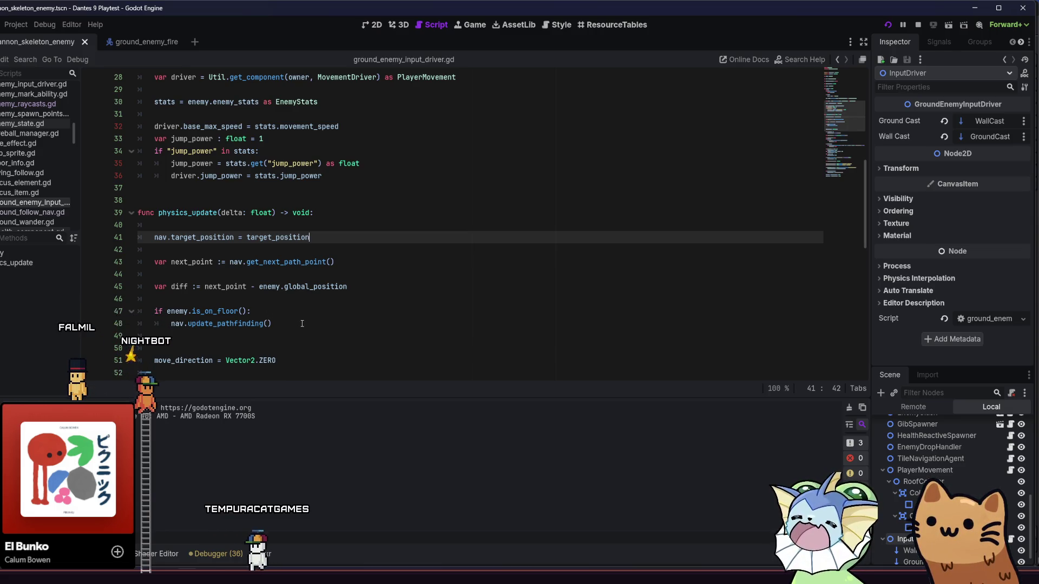
scroll(302, 324, "down", 3)
scroll(306, 323, "down", 8)
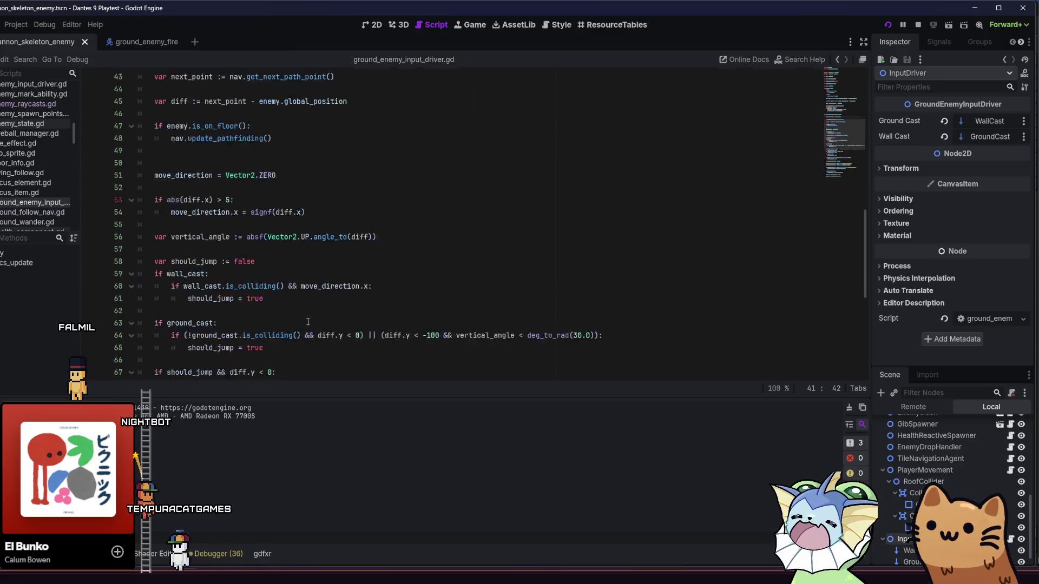
scroll(439, 337, "down", 2)
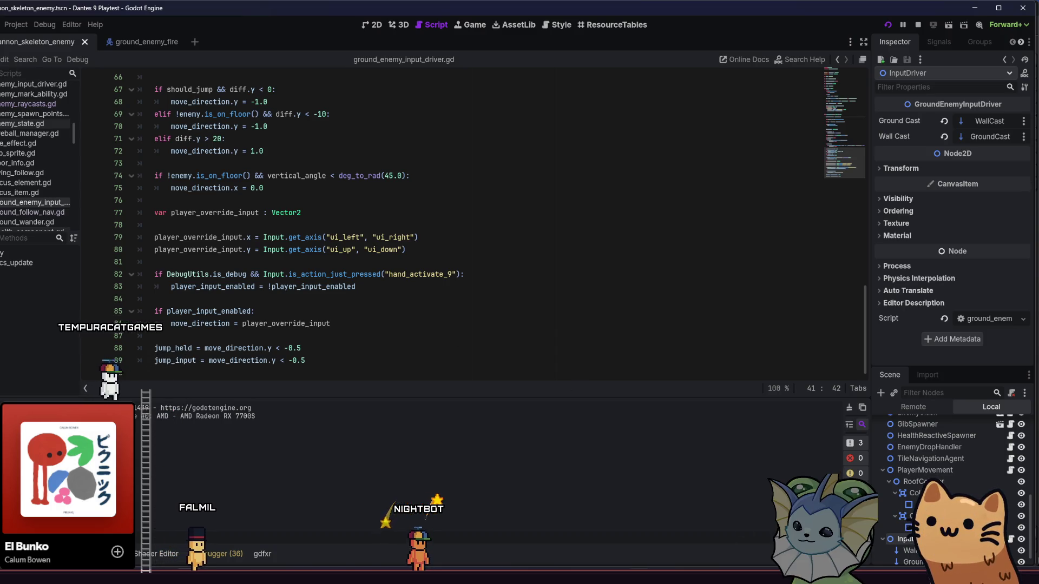
scroll(924, 466, "up", 3)
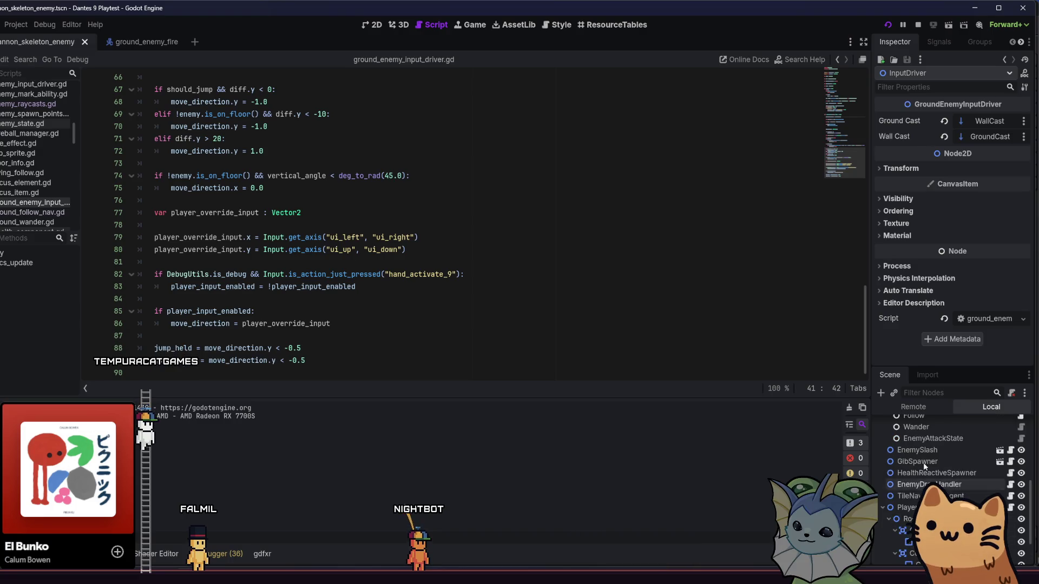
scroll(924, 465, "up", 3)
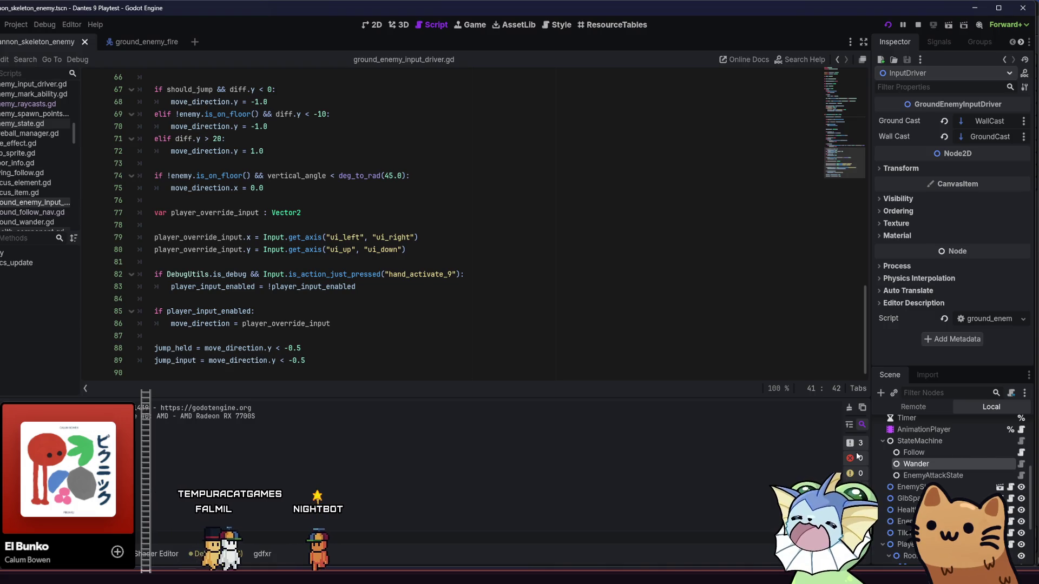
left_click(916, 464)
Run the game, ride the Tutorial Exit train to the cave room, and open the debug menu's Display options.
key("F5")
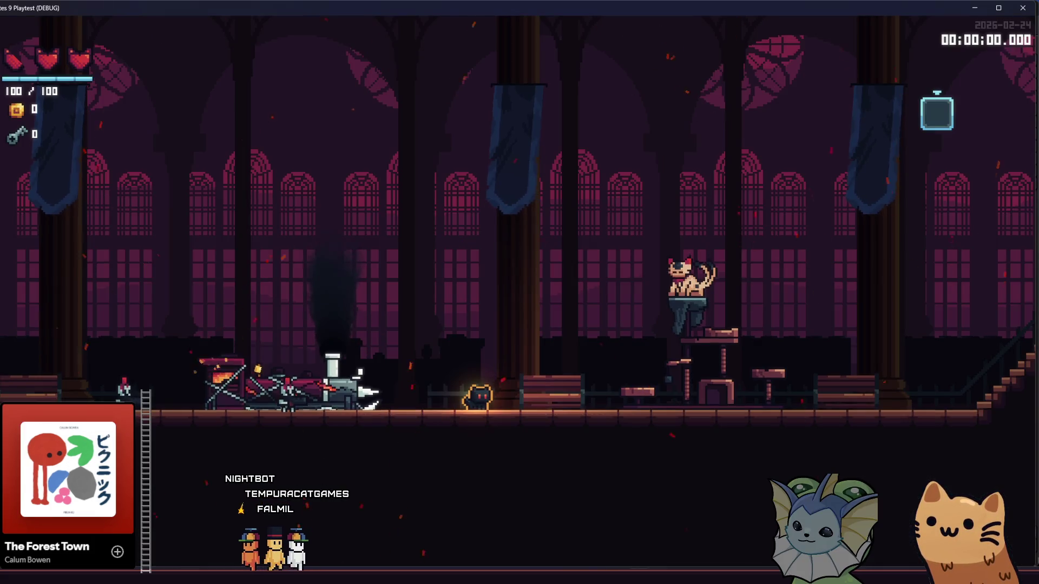
key("a")
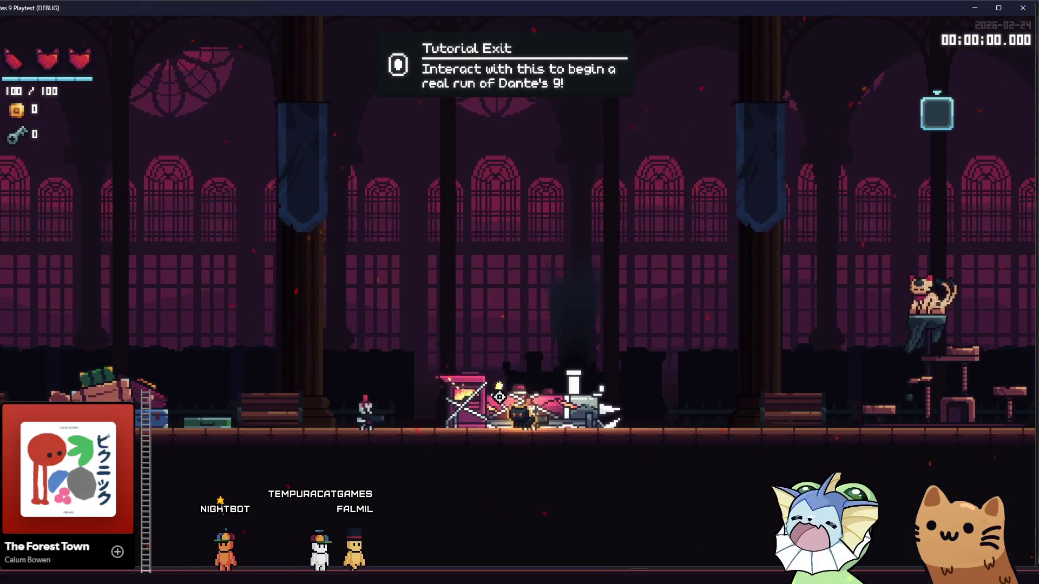
key("e")
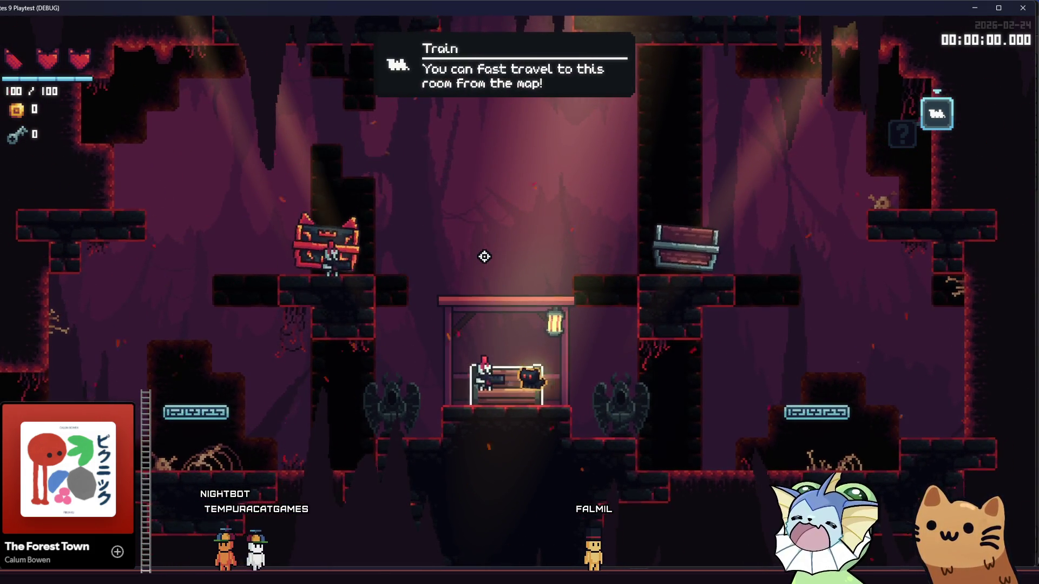
key("d")
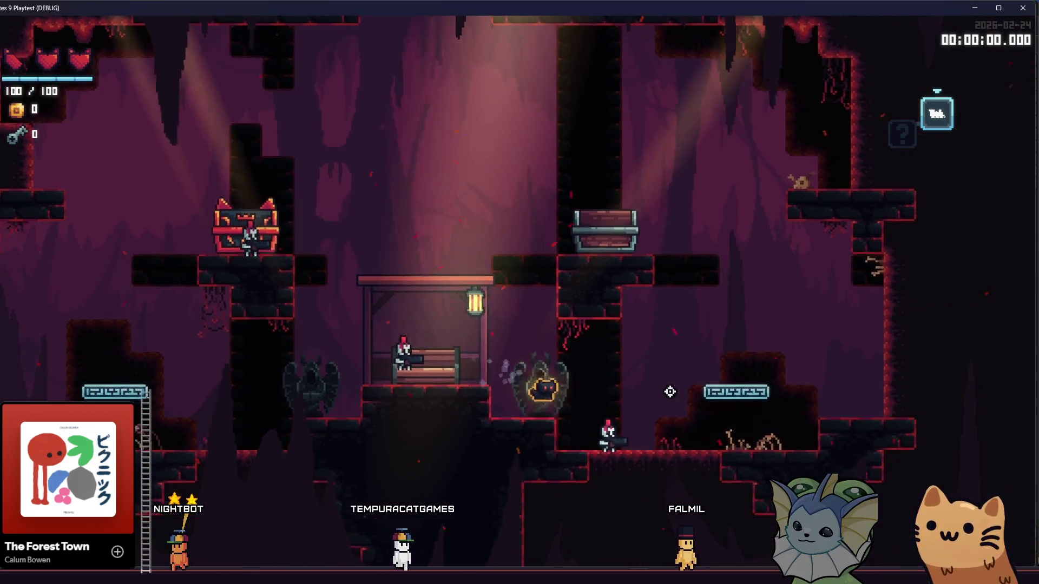
key("d")
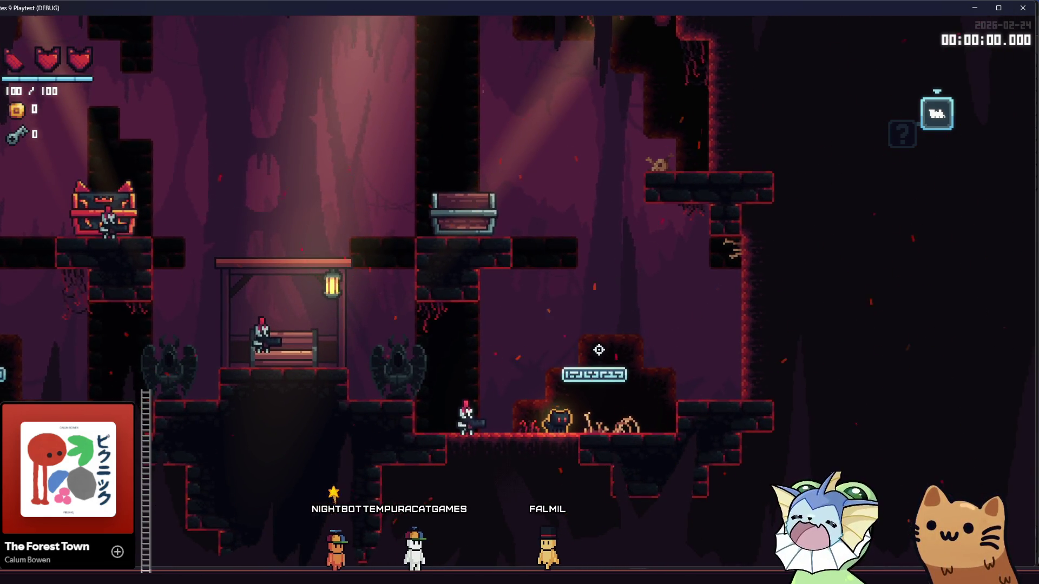
key("grave")
left_click(65, 377)
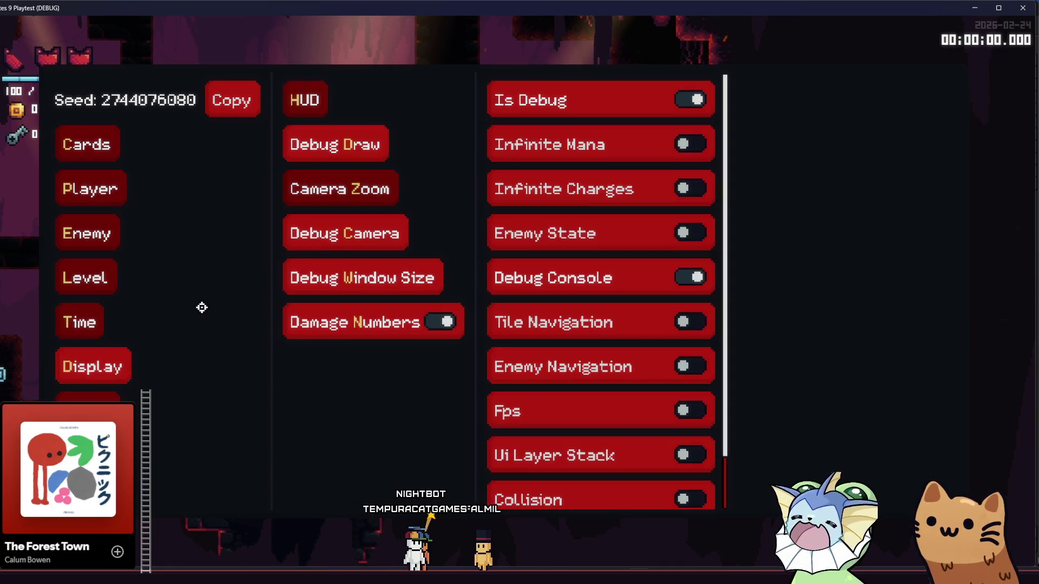
Turn on the Enemy State and Tile Navigation overlays, then close the playtest.
left_click(689, 232)
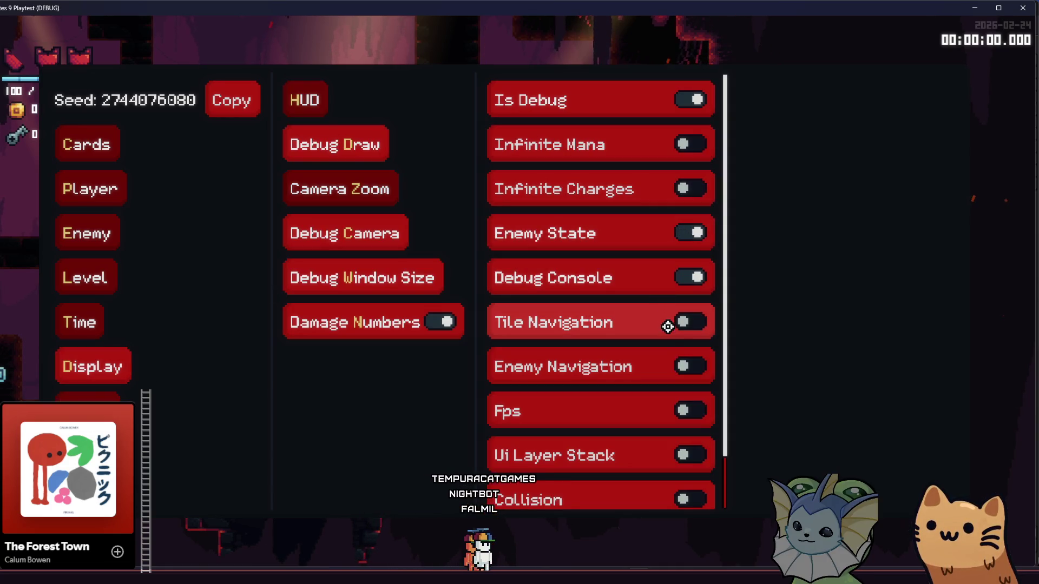
scroll(668, 344, "down", 1)
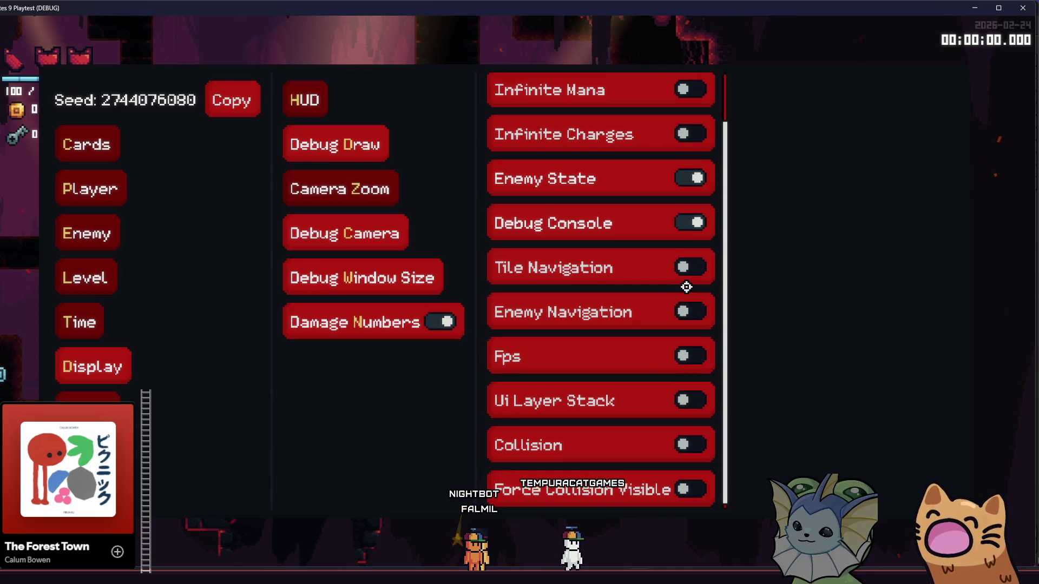
left_click(686, 268)
key("Escape")
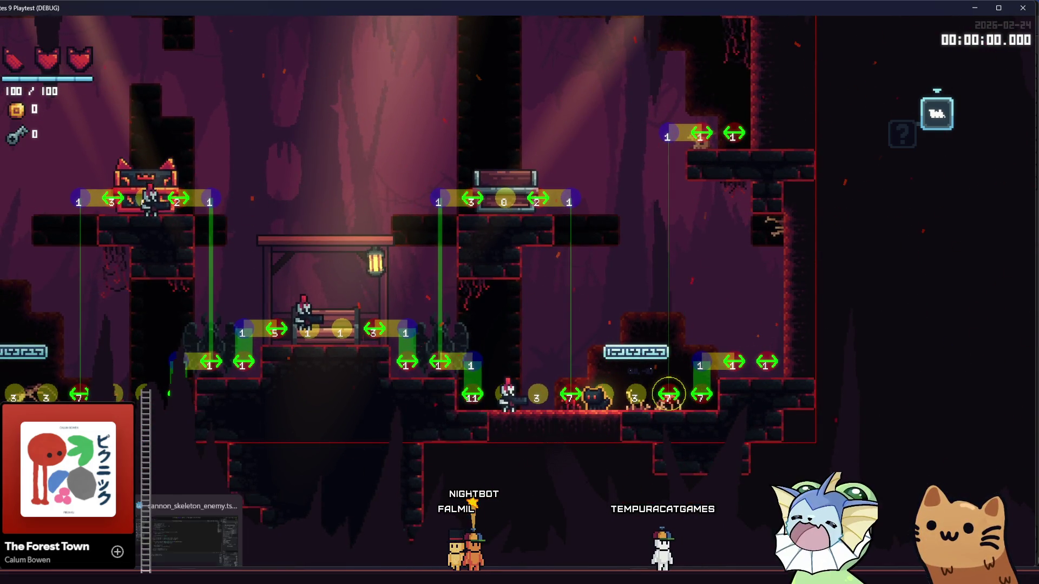
key("alt+F4")
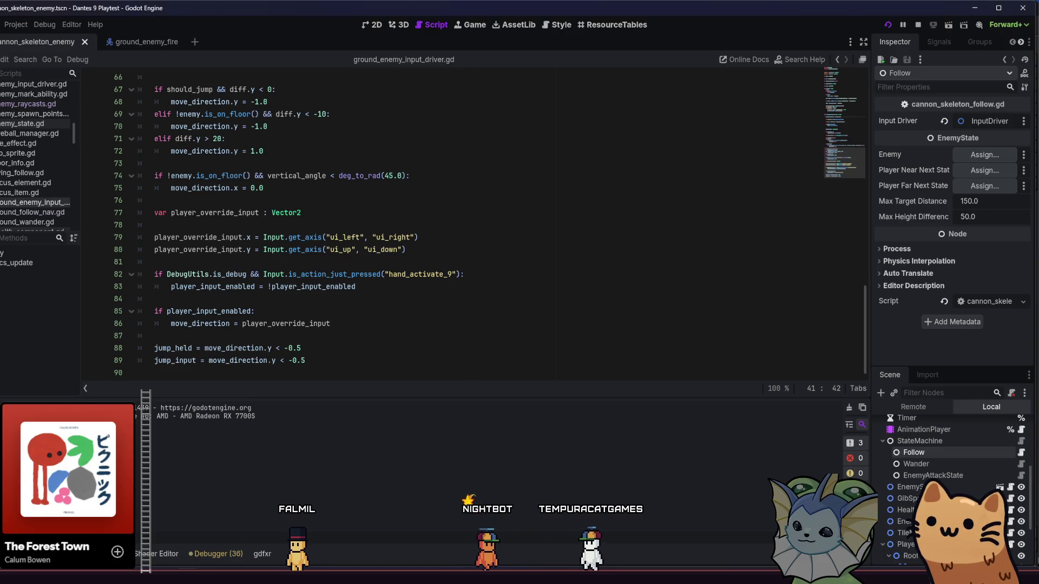
Relaunch the game and turn on the Enemy Navigation overlay from the debug Display options.
key("F1")
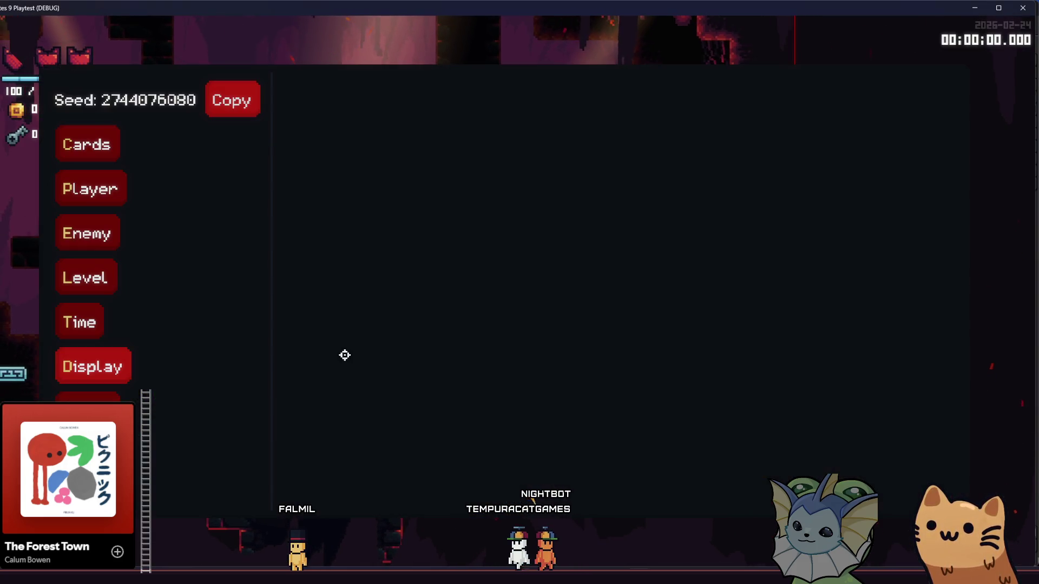
left_click(92, 367)
left_click(335, 144)
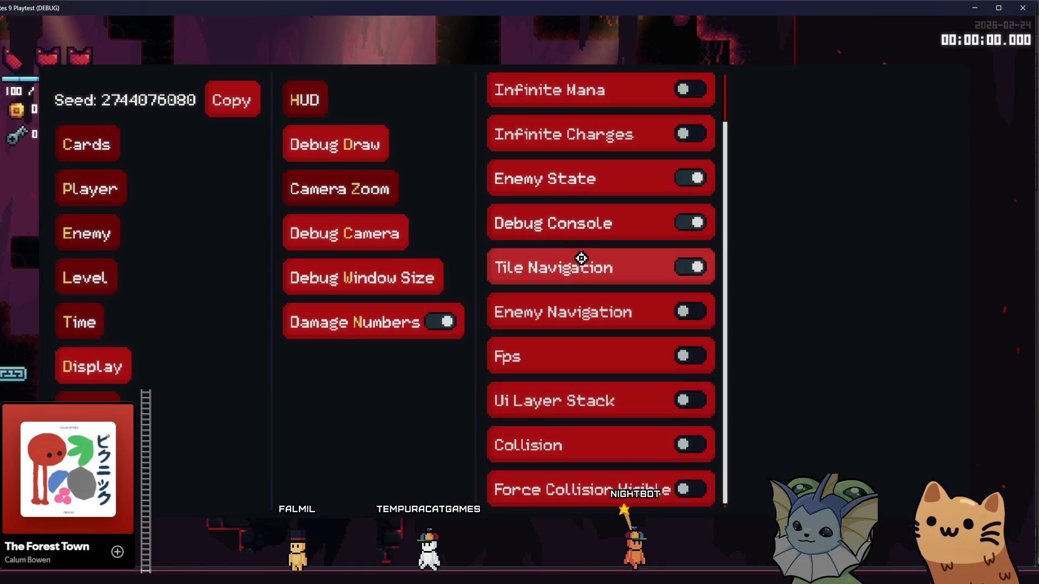
left_click(635, 317)
key("F1")
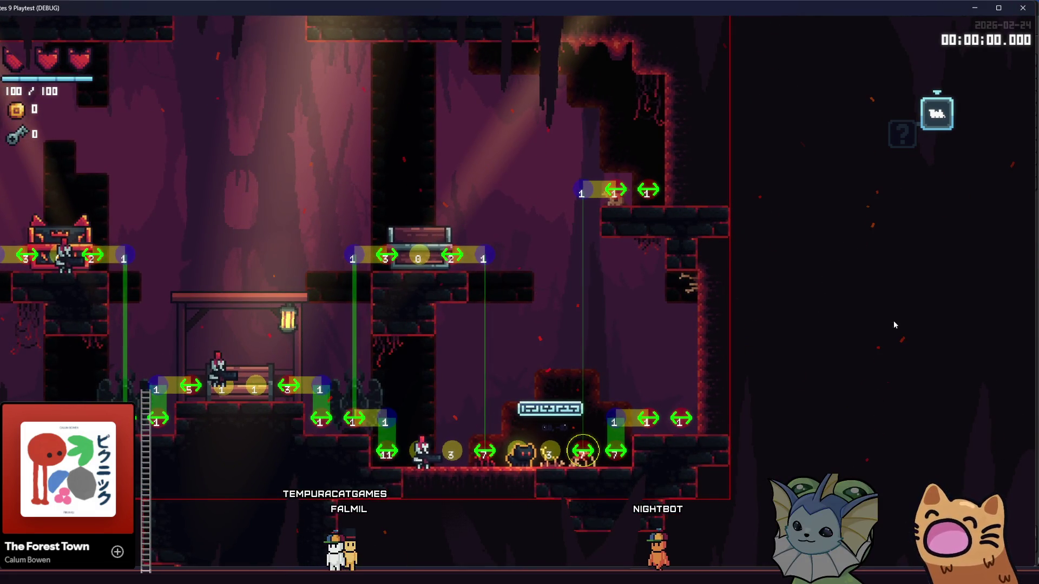
Check the gatos sprite sheet in Aseprite, then go back to the script at line 85.
key("alt+Tab")
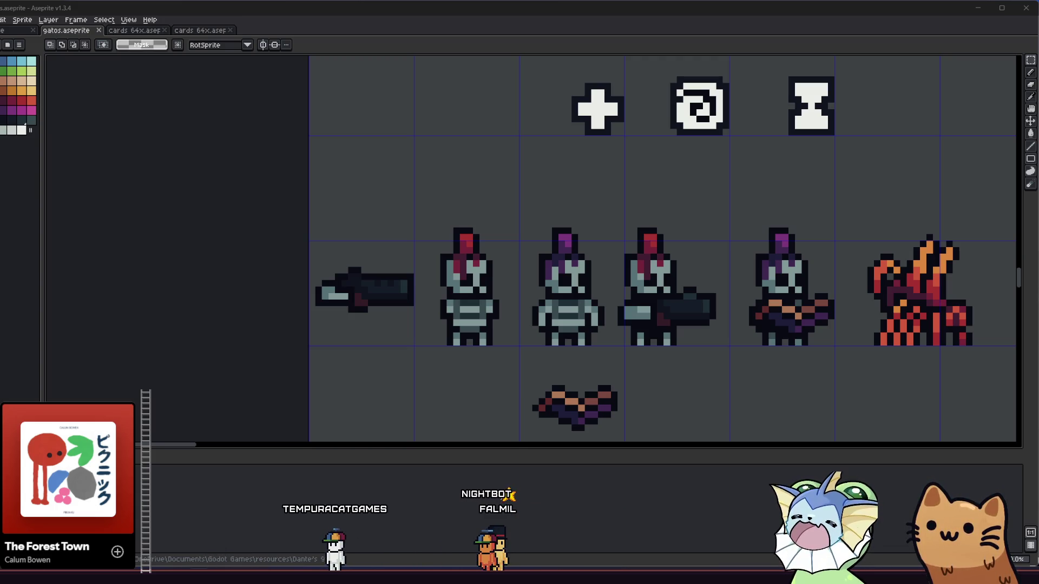
key("alt+Tab")
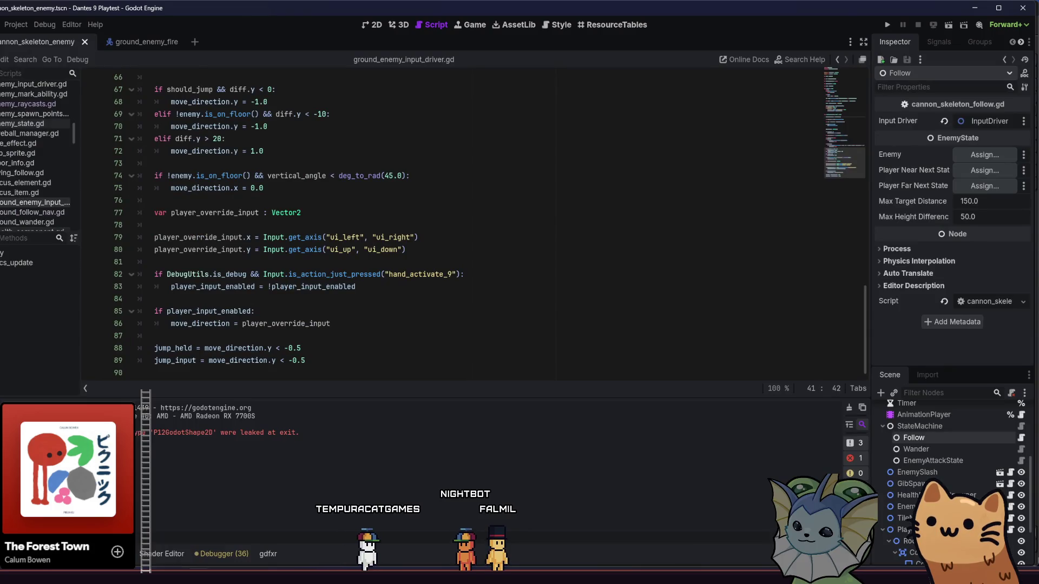
left_click(373, 307)
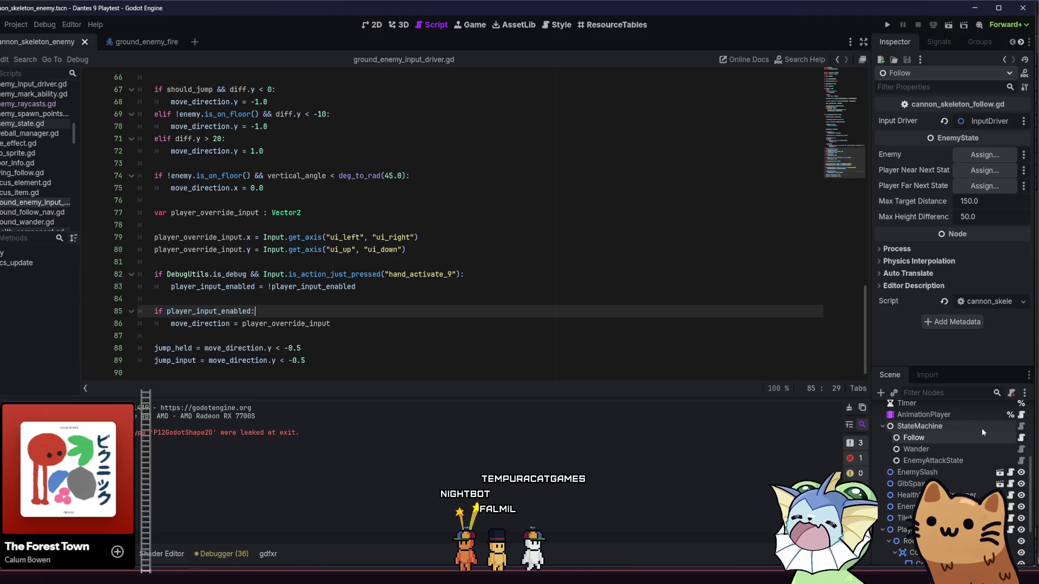
Inspect the InputDriver node and change physics_update on line 39 to _physics_process.
scroll(952, 482, "down", 3)
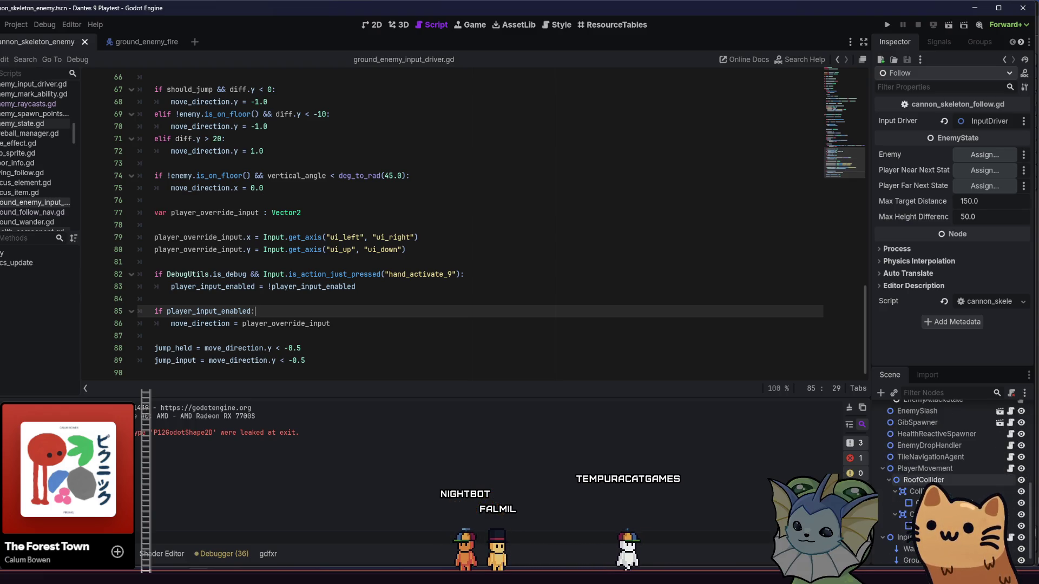
left_click(1010, 538)
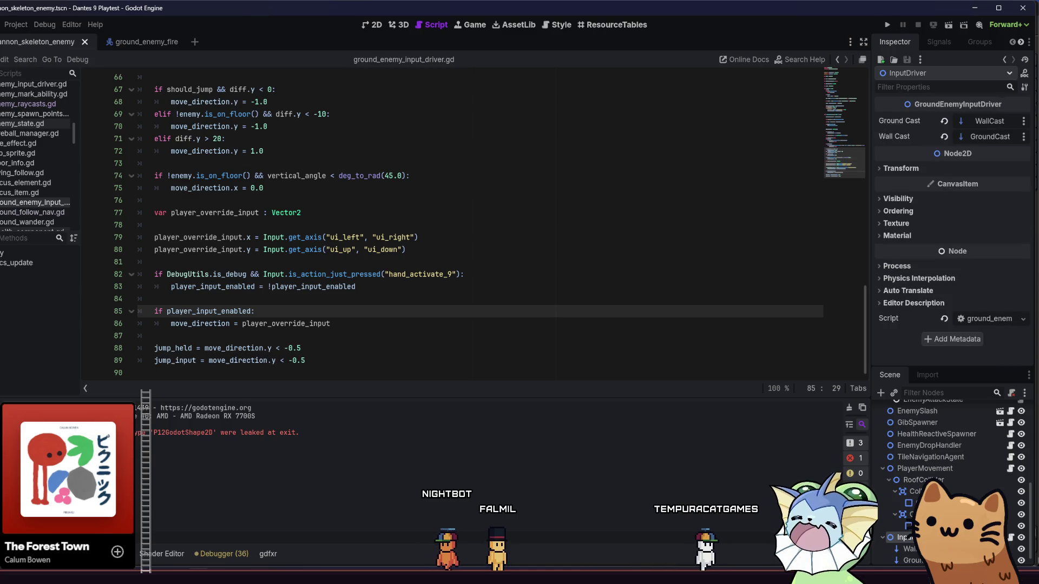
scroll(406, 268, "up", 20)
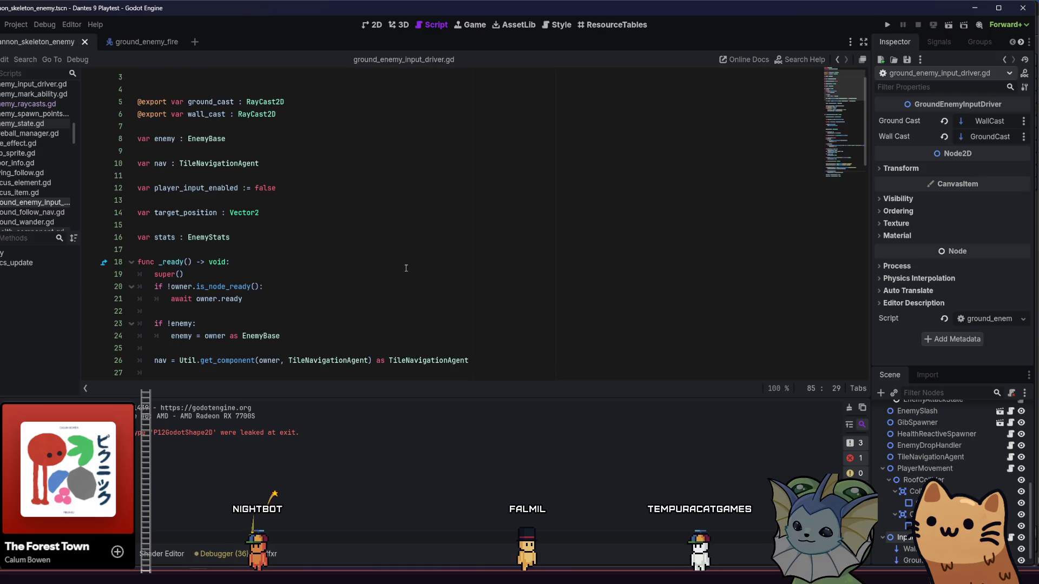
scroll(406, 268, "up", 1)
scroll(406, 266, "down", 6)
scroll(406, 265, "down", 5)
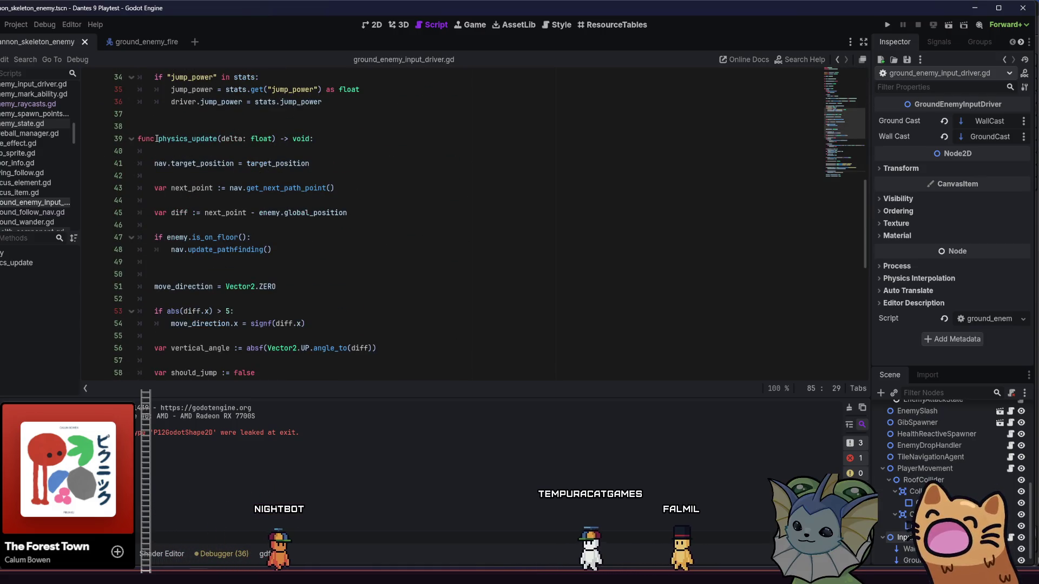
double_click(160, 139)
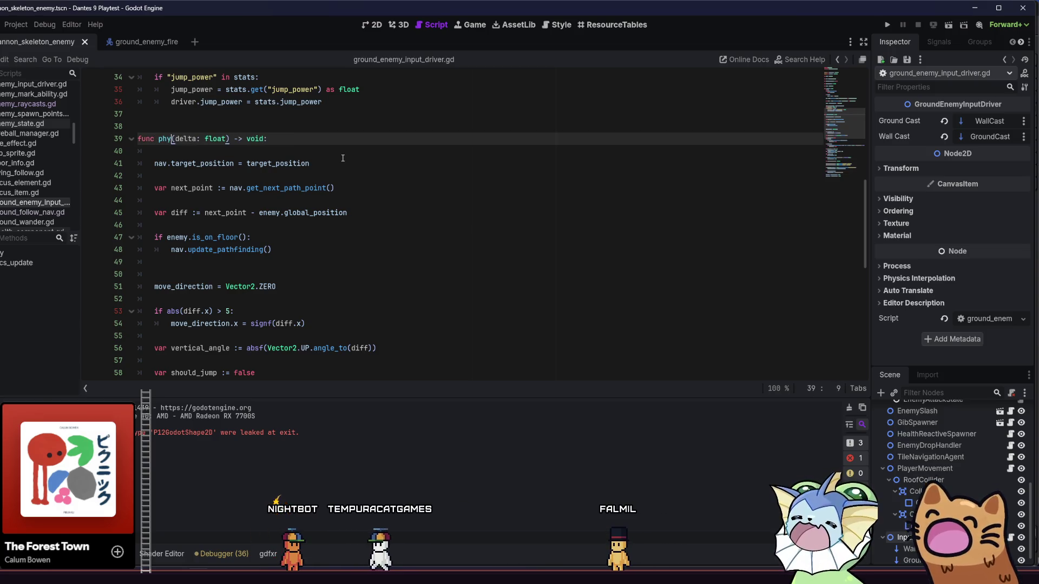
key("Return")
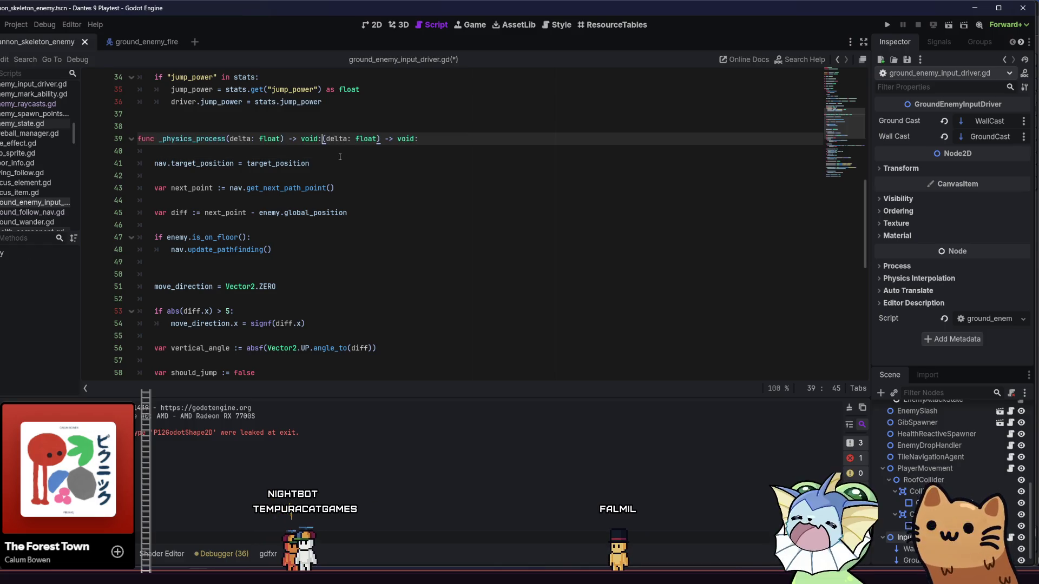
Delete the duplicated '(delta: float) -> void:' on line 39, save the script, and run the project.
left_click_drag(443, 134, 322, 129)
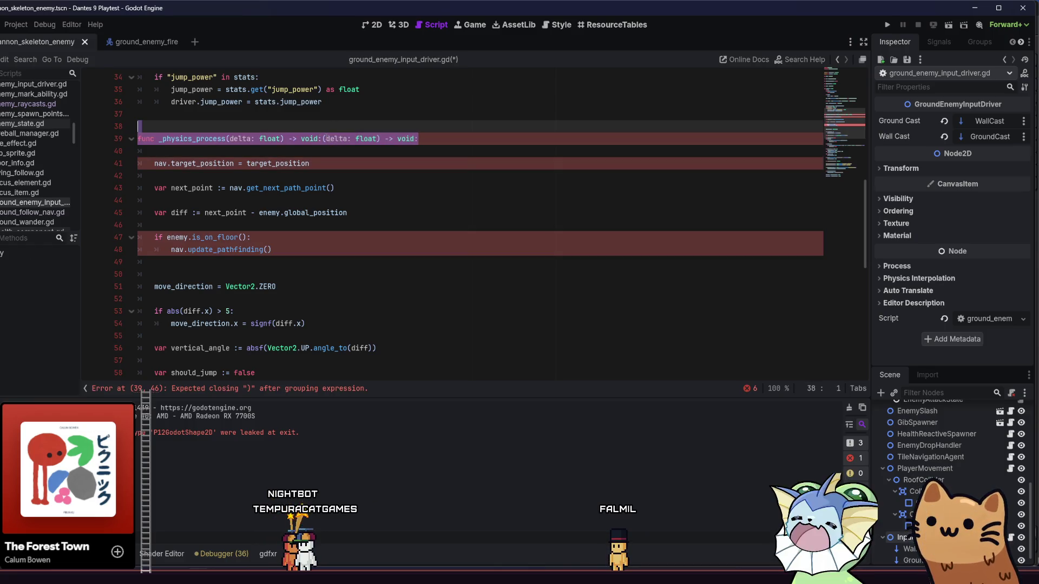
left_click_drag(415, 139, 385, 139)
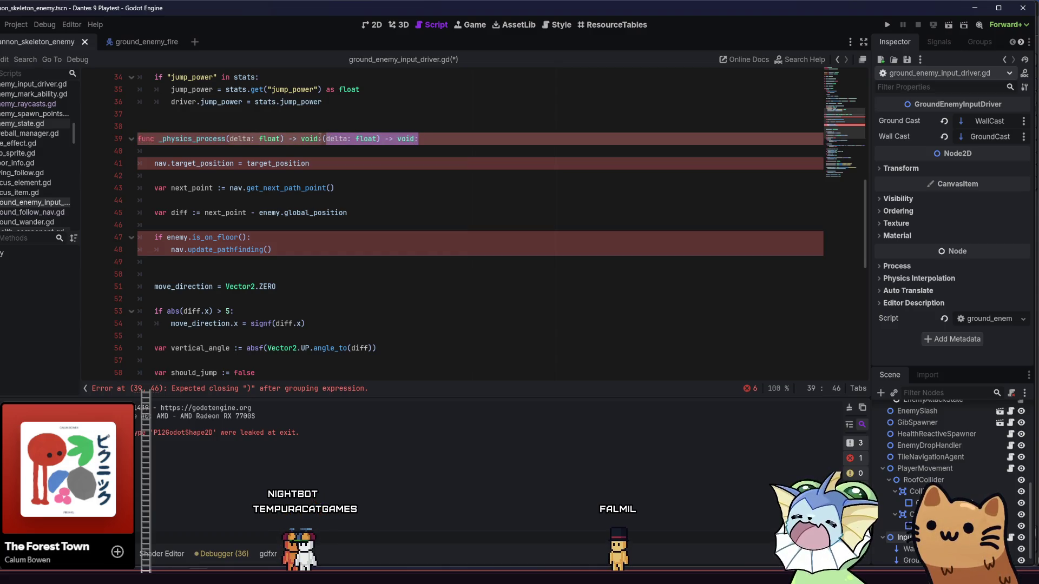
key("Down")
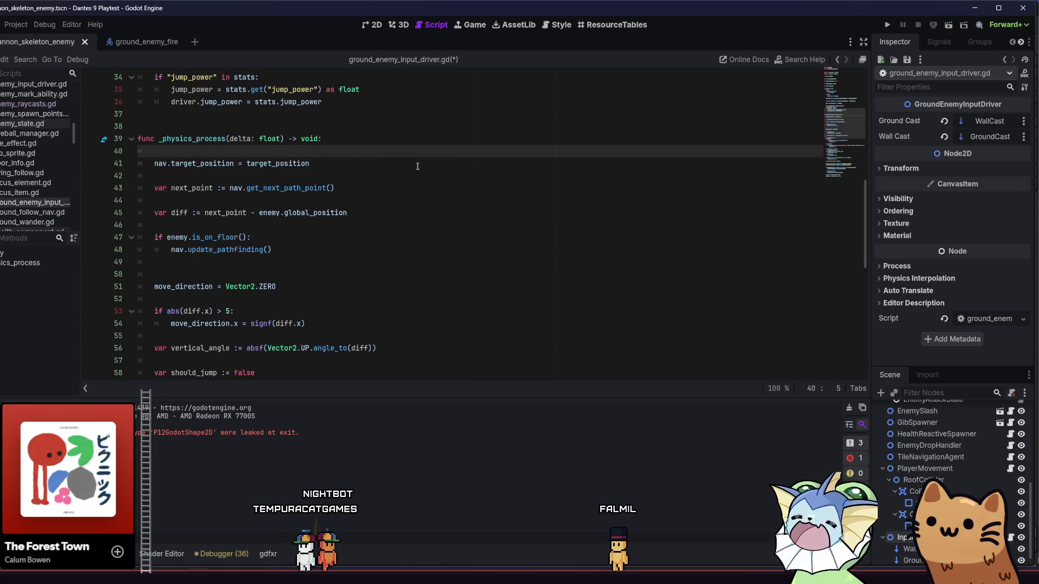
type("W")
key("BackSpace")
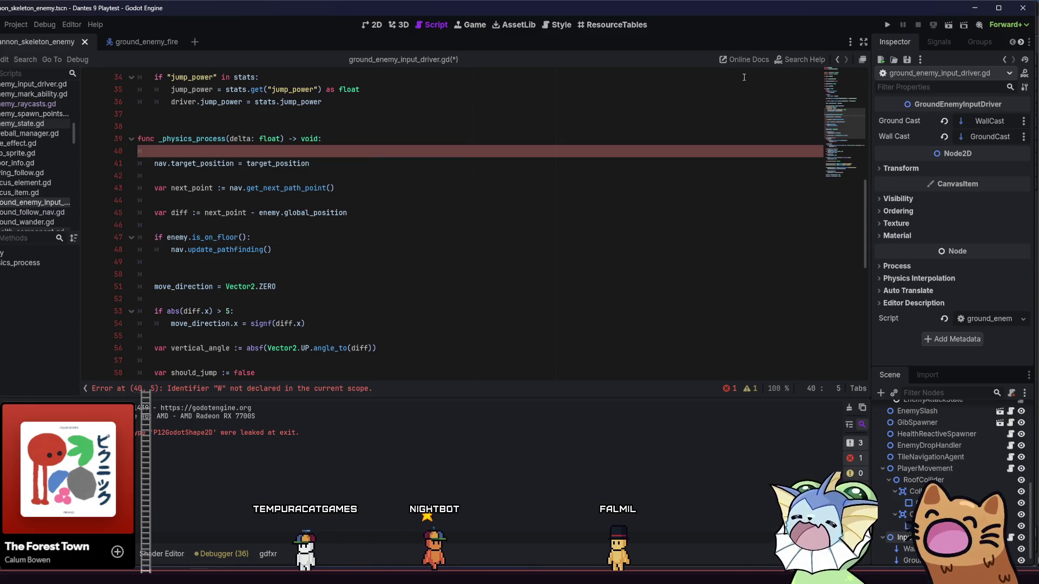
key("ctrl+s")
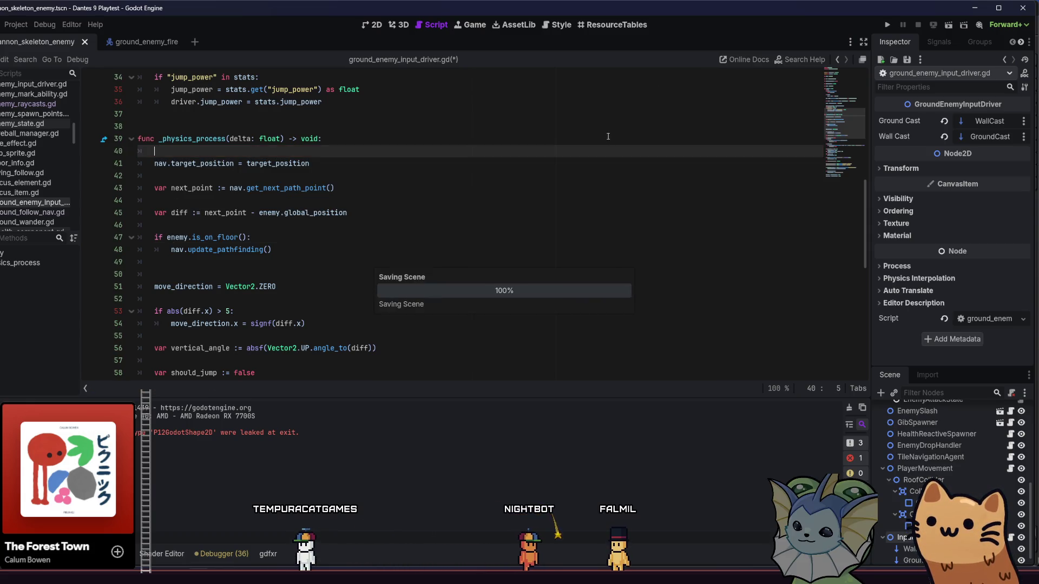
left_click(763, 90)
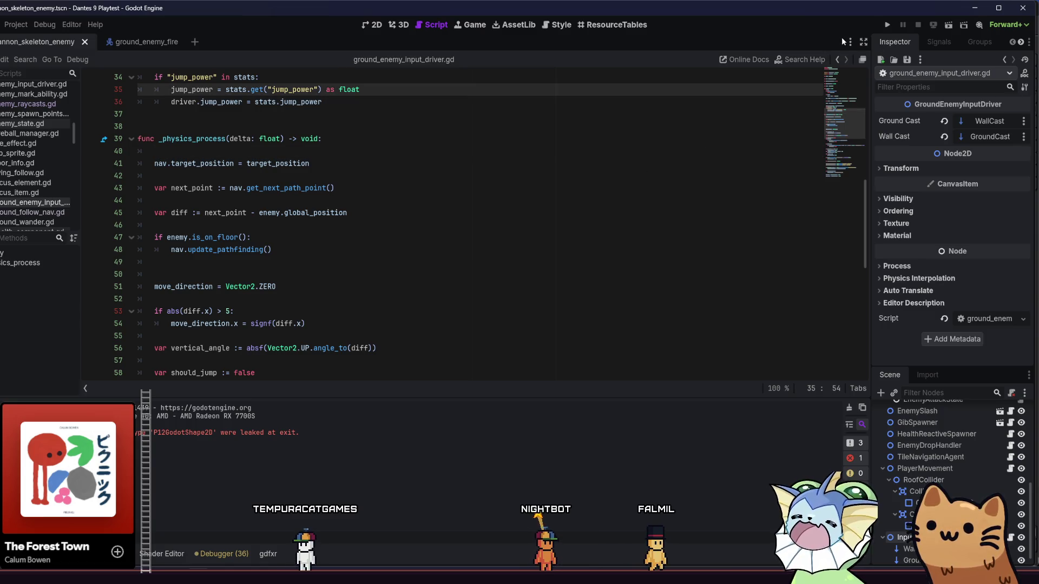
left_click(881, 27)
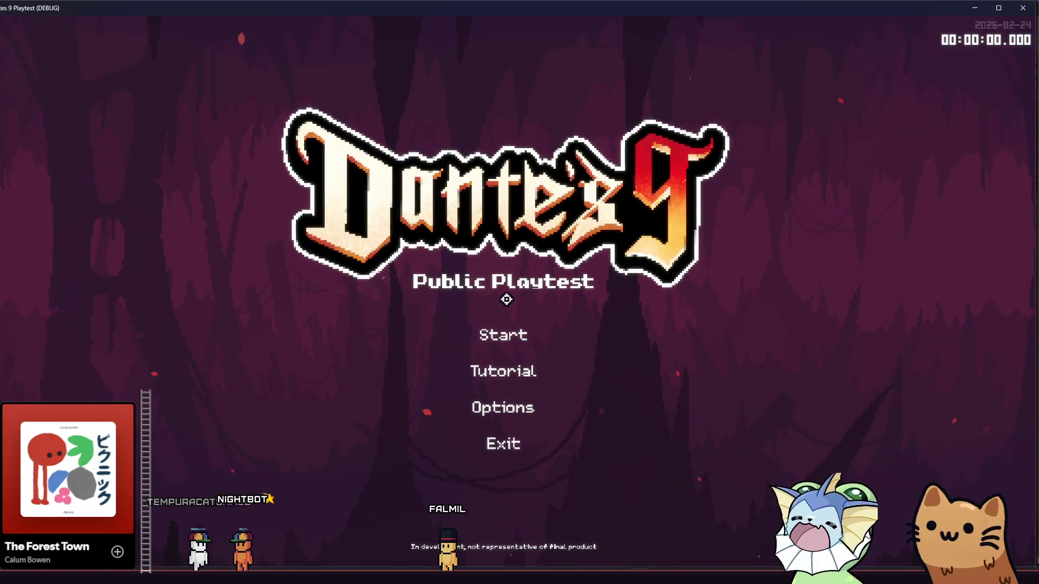
Start a new game and select the cannon_skeleton_enemy.tscn scene in the debug menu.
left_click(500, 330)
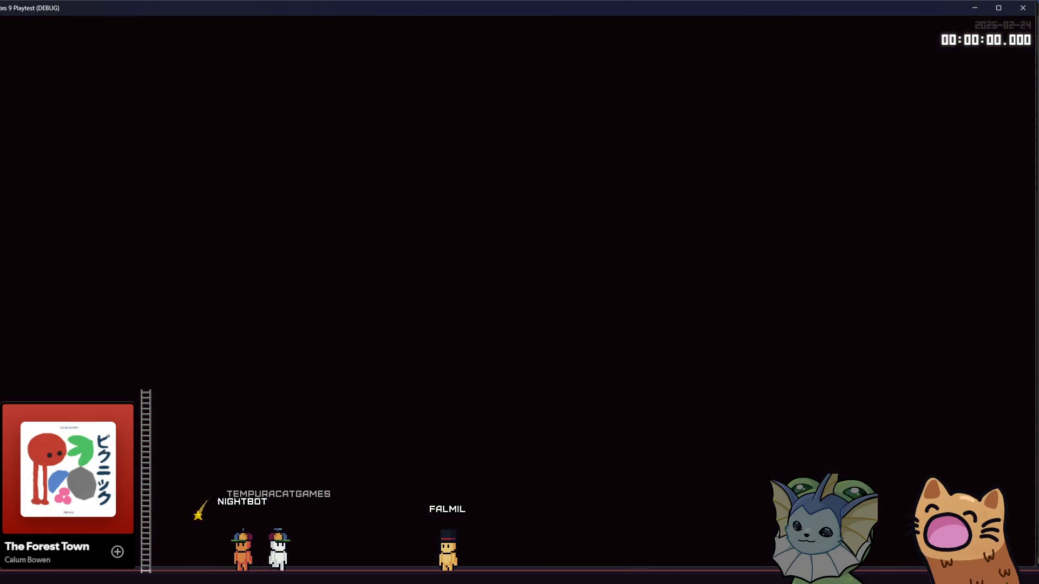
key("F1")
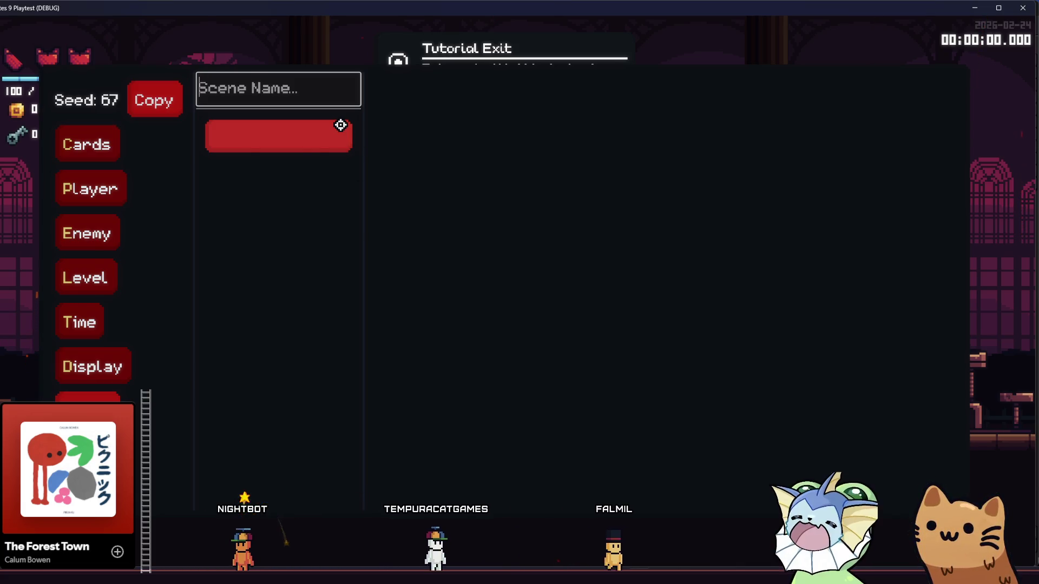
left_click(329, 129)
left_click(406, 165)
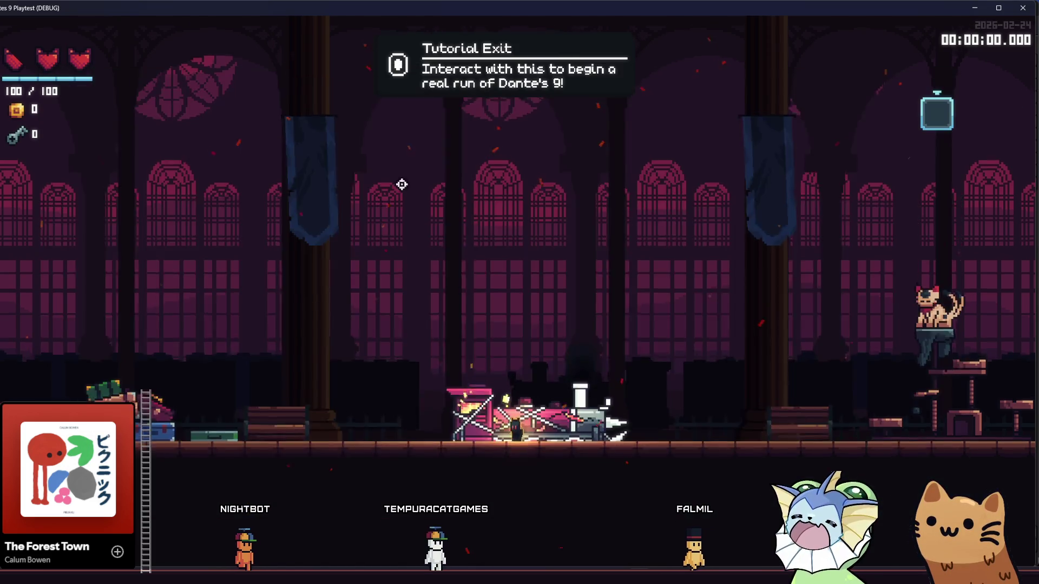
Run and jump across the tutorial hall to the Tutorial Exit.
key("d")
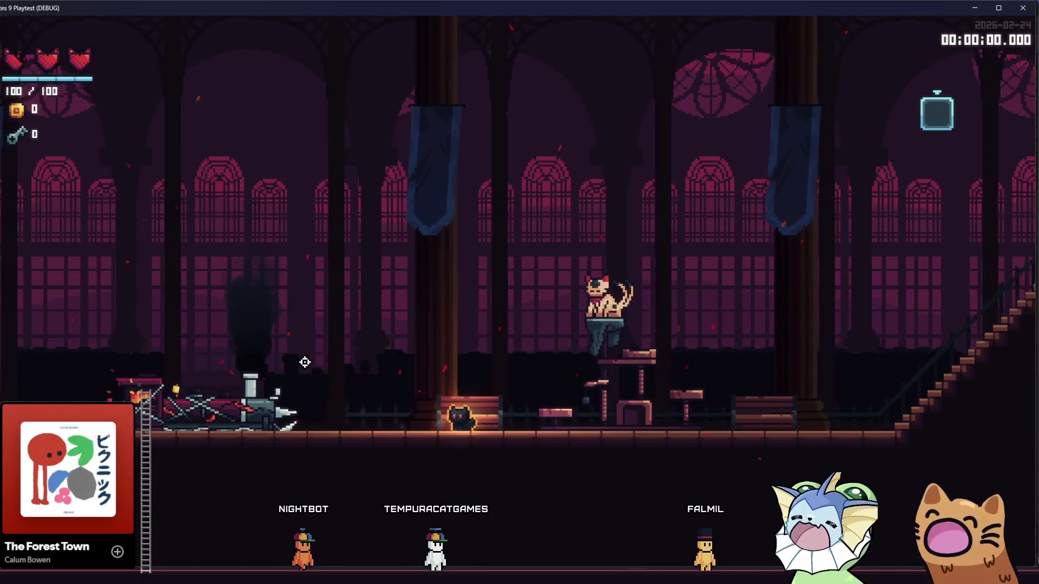
key("space")
key("a")
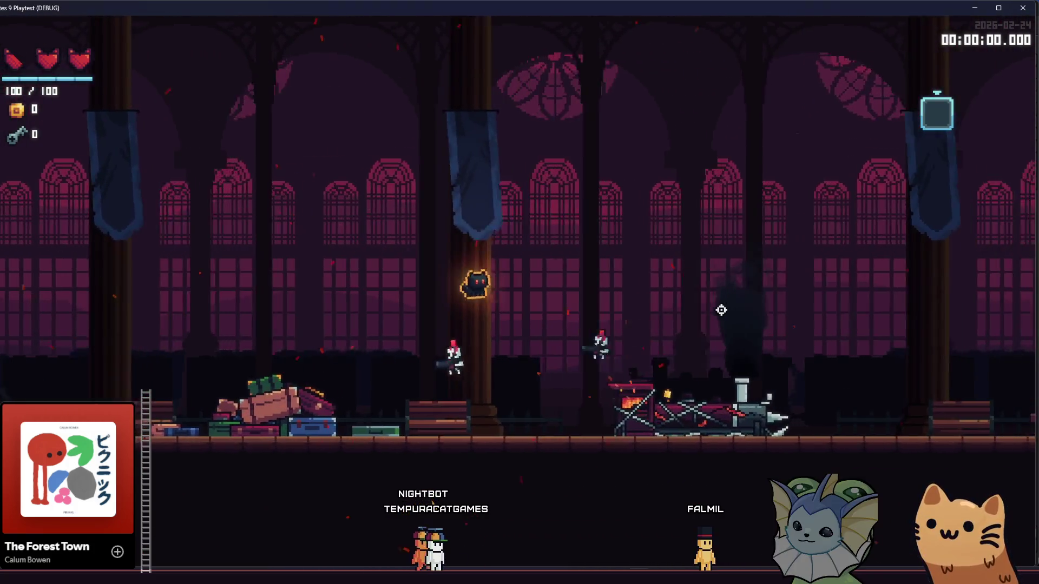
key("d")
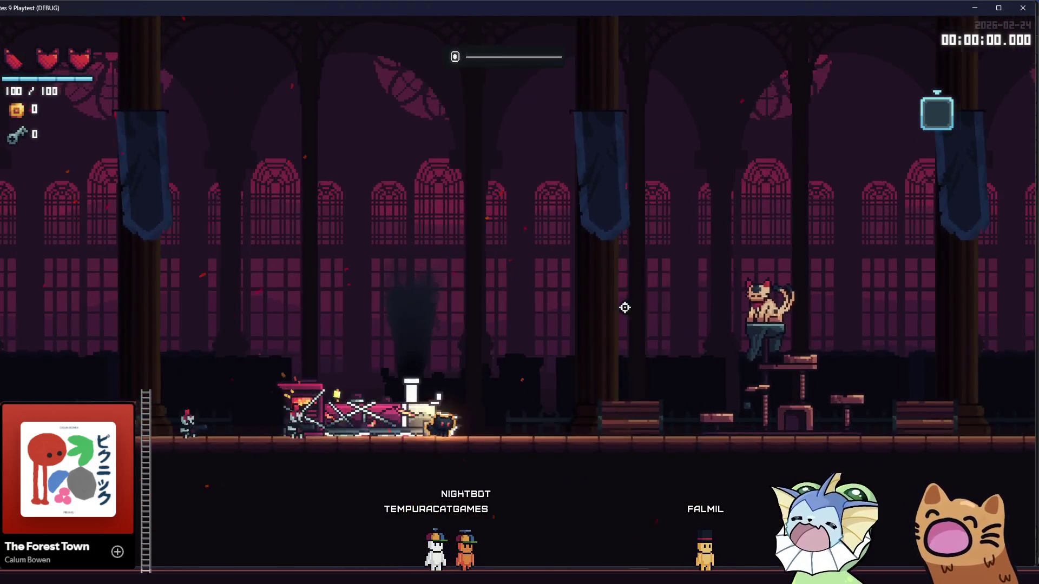
key("d")
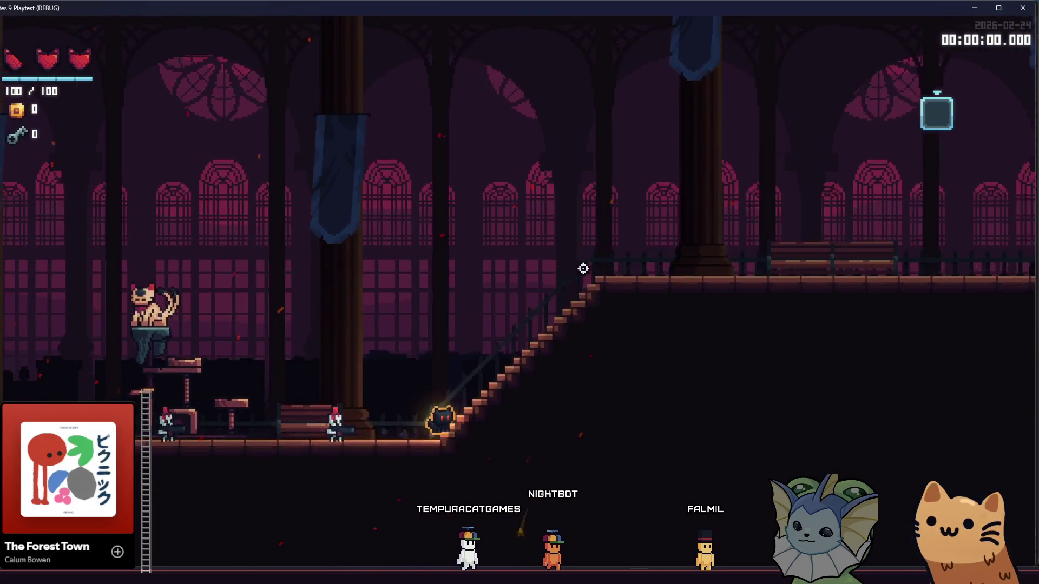
key("a")
key("space")
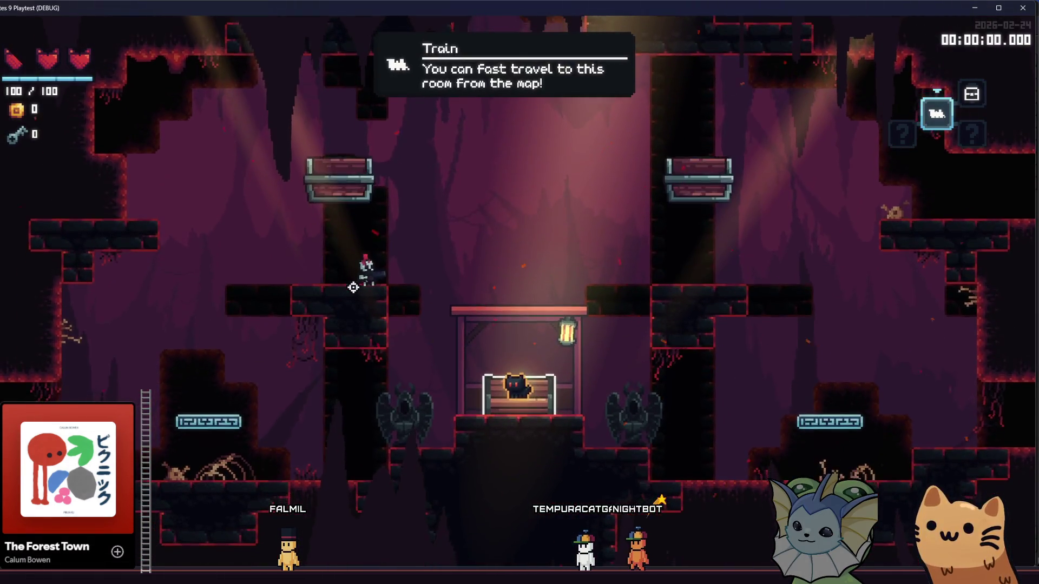
Run and jump through the cave room between the gazebo platform and the gargoyle ledge.
key("d")
key("d")
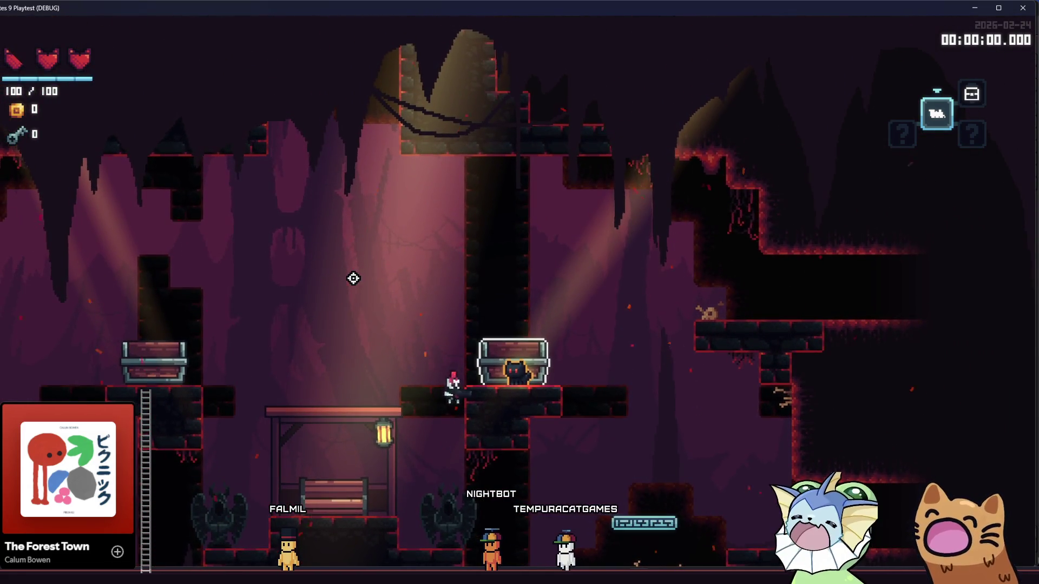
key("a")
key("space")
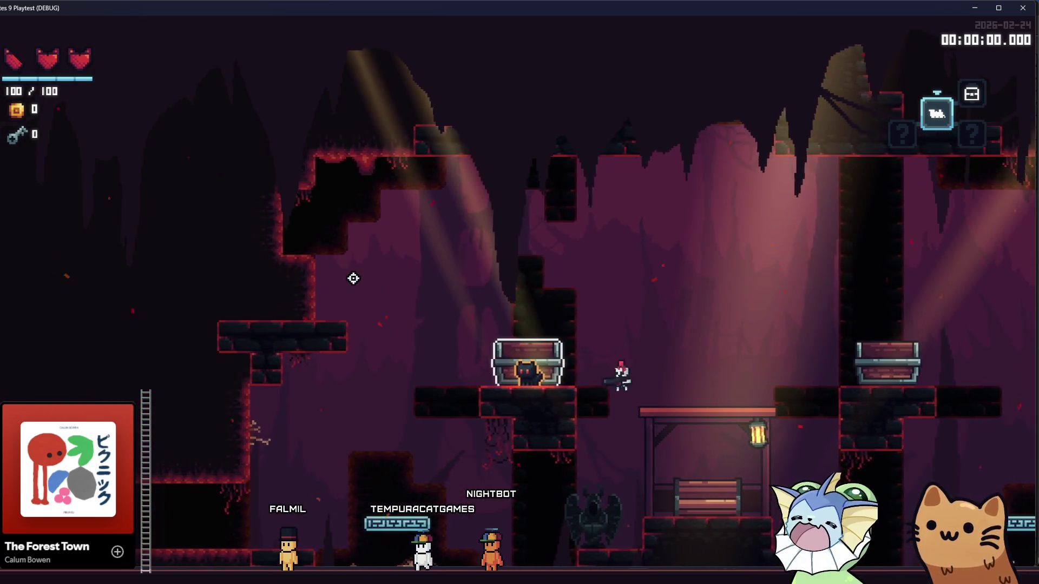
key("a")
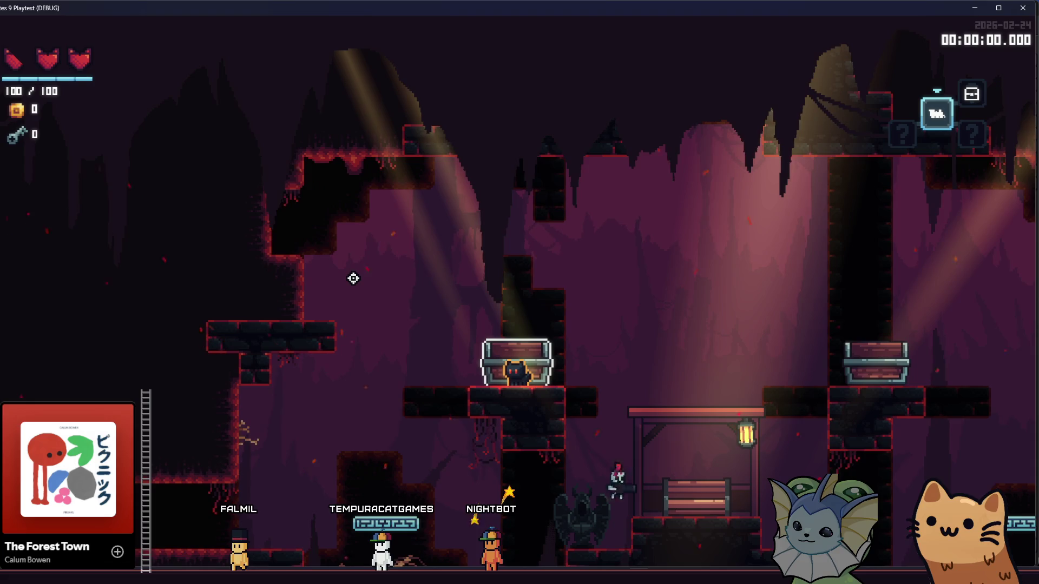
key("a")
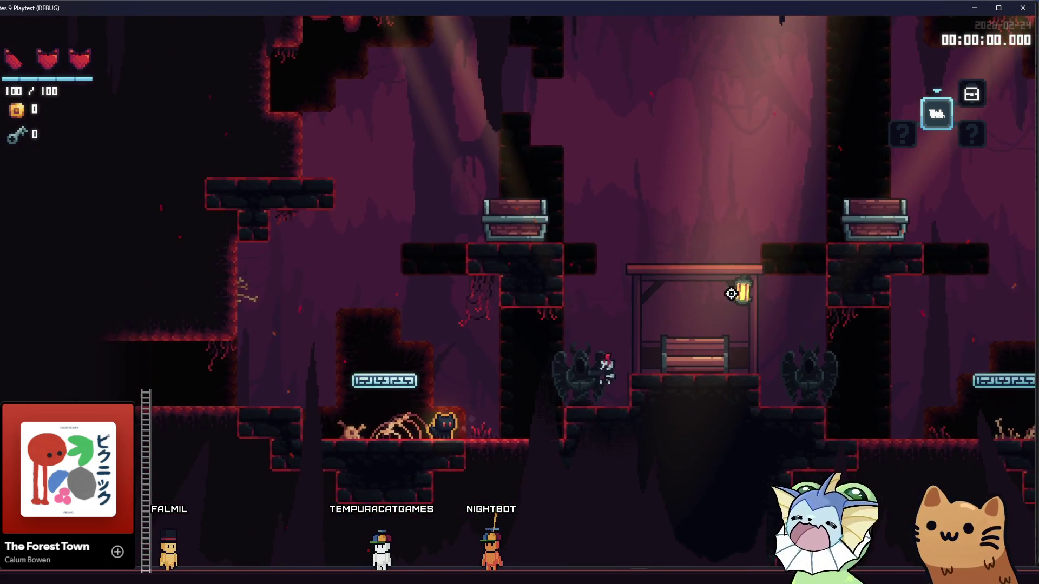
key("d")
key("space")
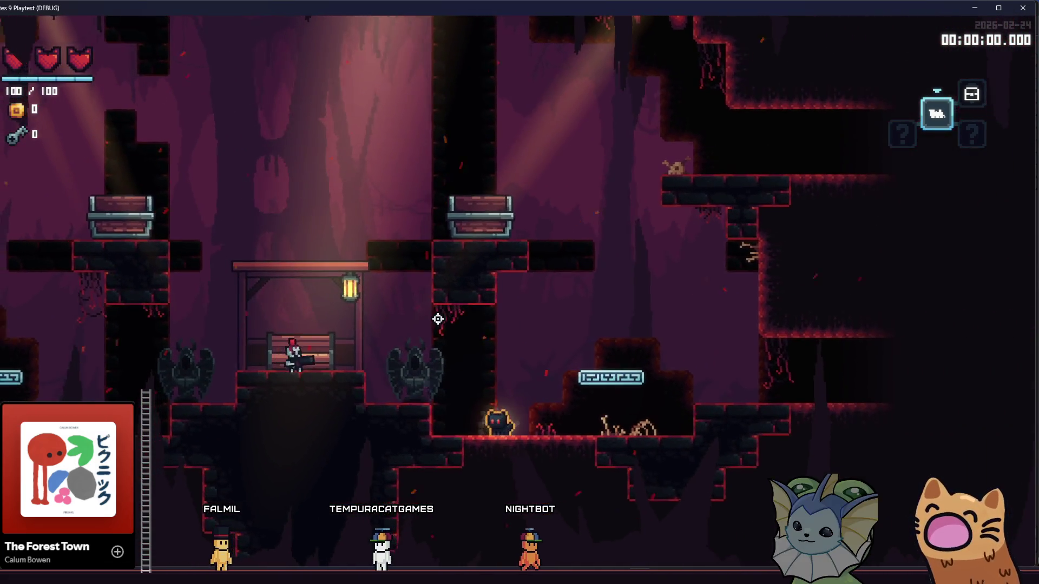
key("d")
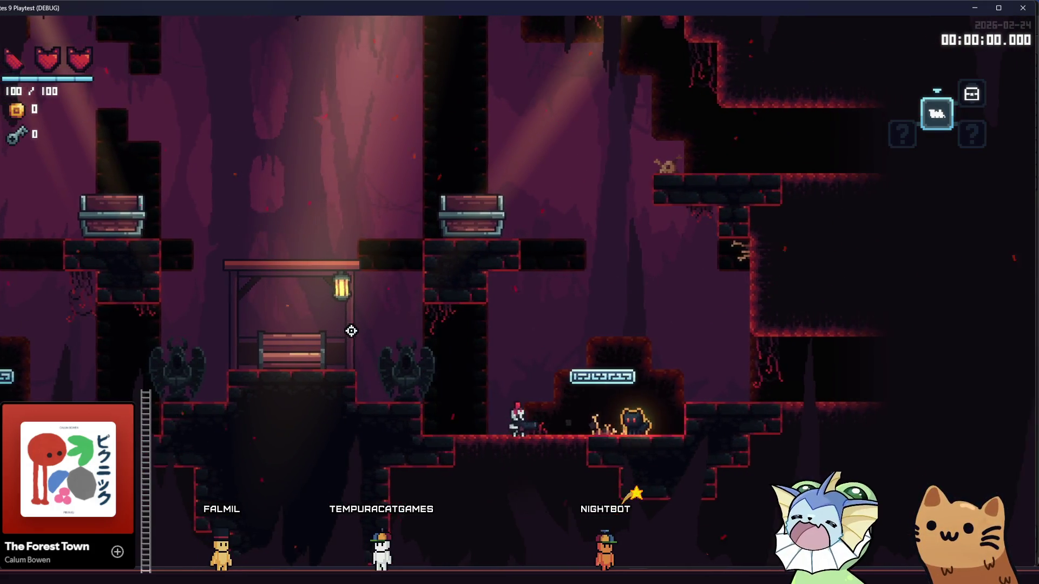
key("d")
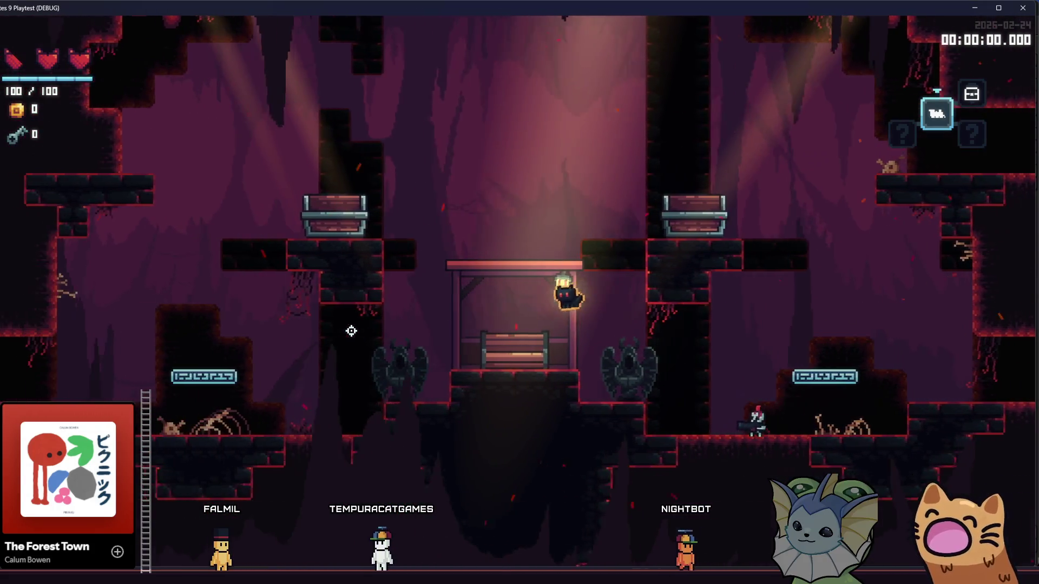
key("space")
key("a")
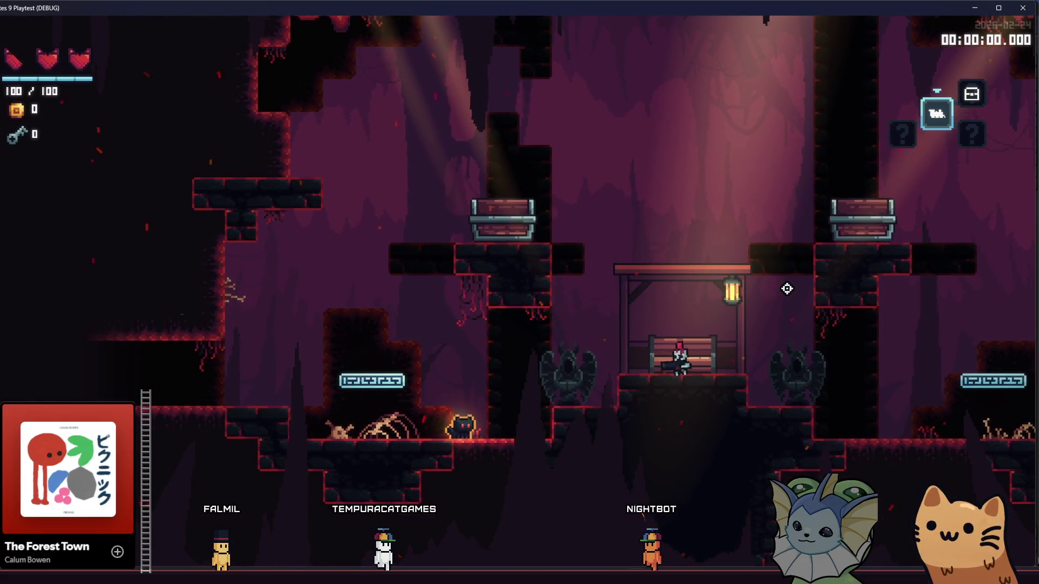
key("a")
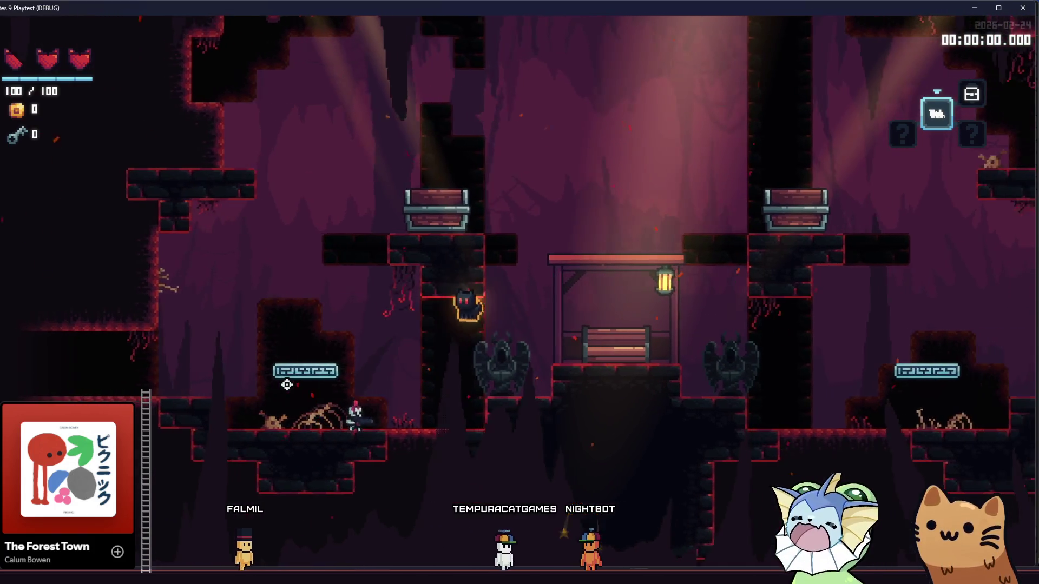
key("d")
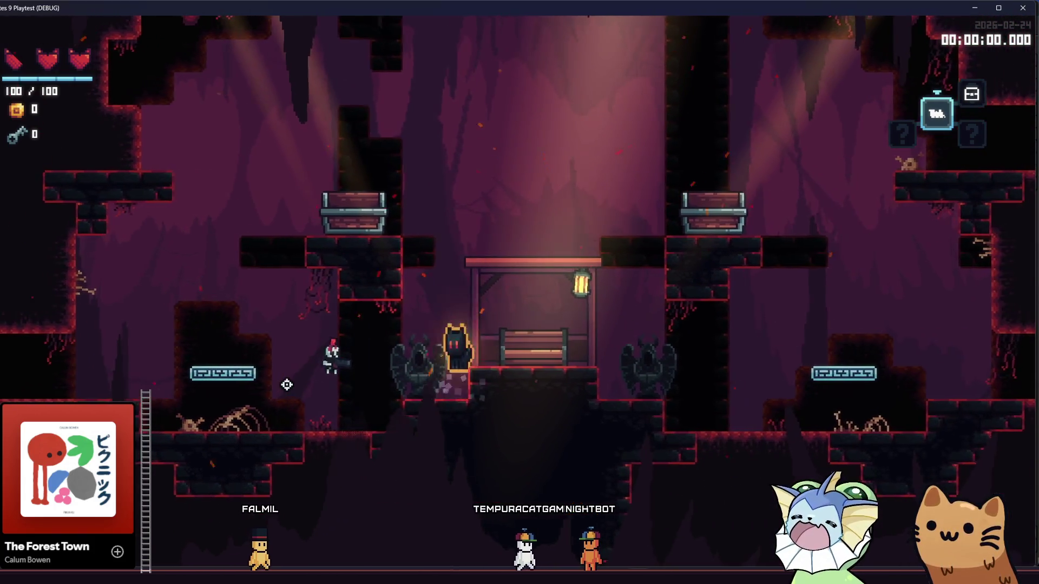
key("space")
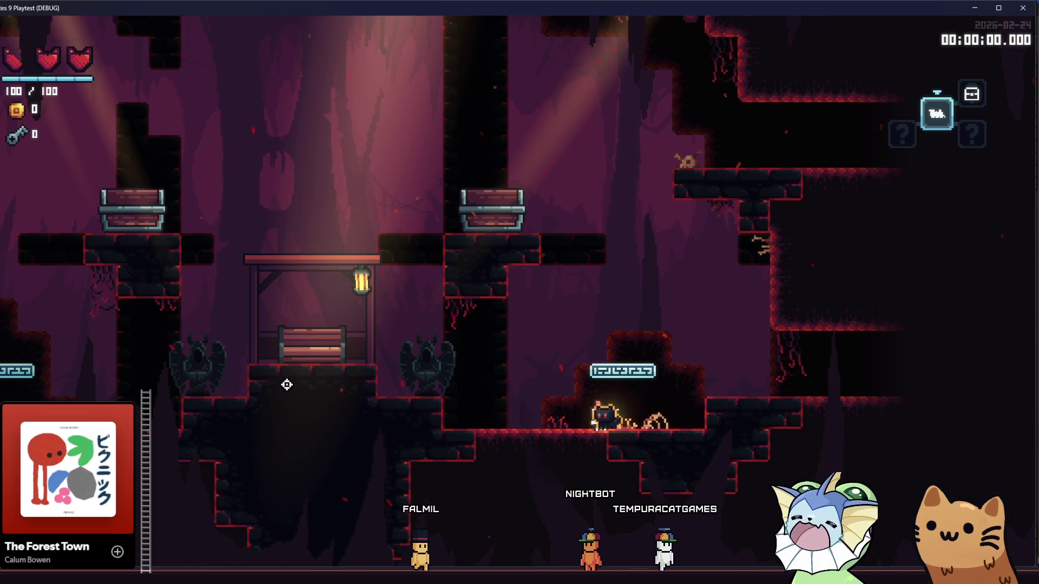
Keep jumping around the gazebo and pillar platforms, then close the playtest window.
key("a")
key("space")
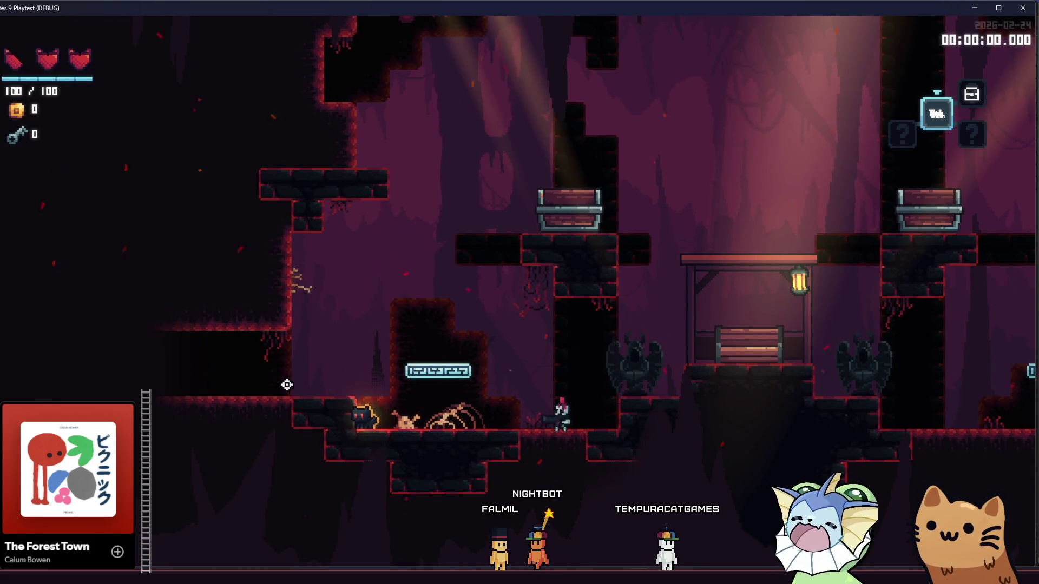
key("a")
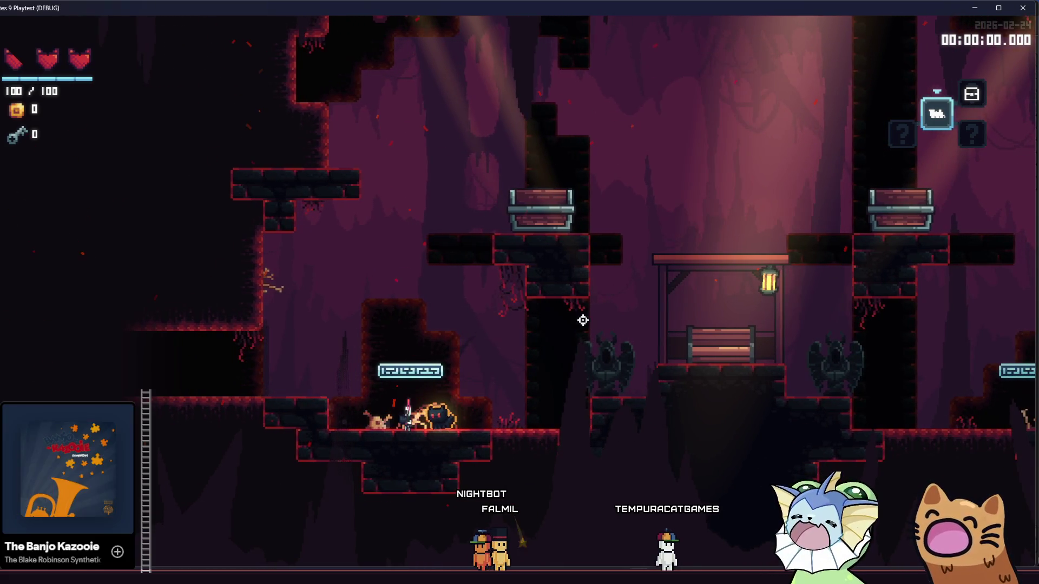
key("d")
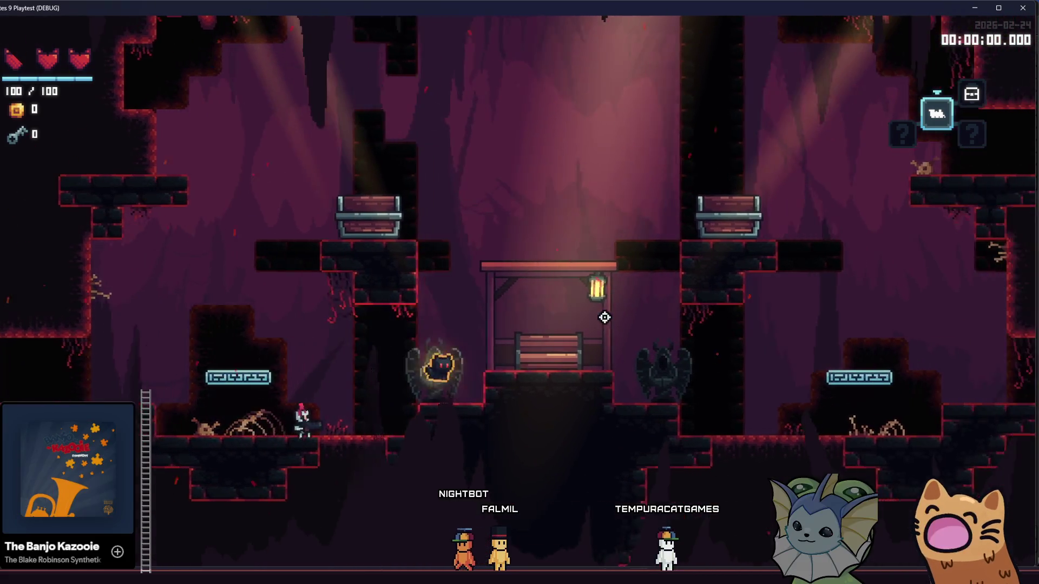
key("space")
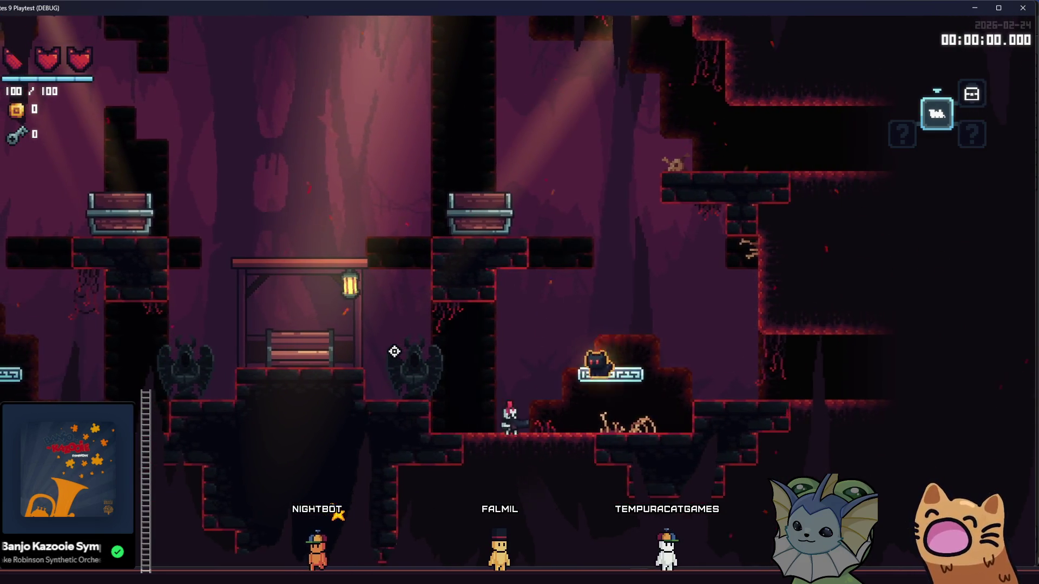
key("a")
key("space")
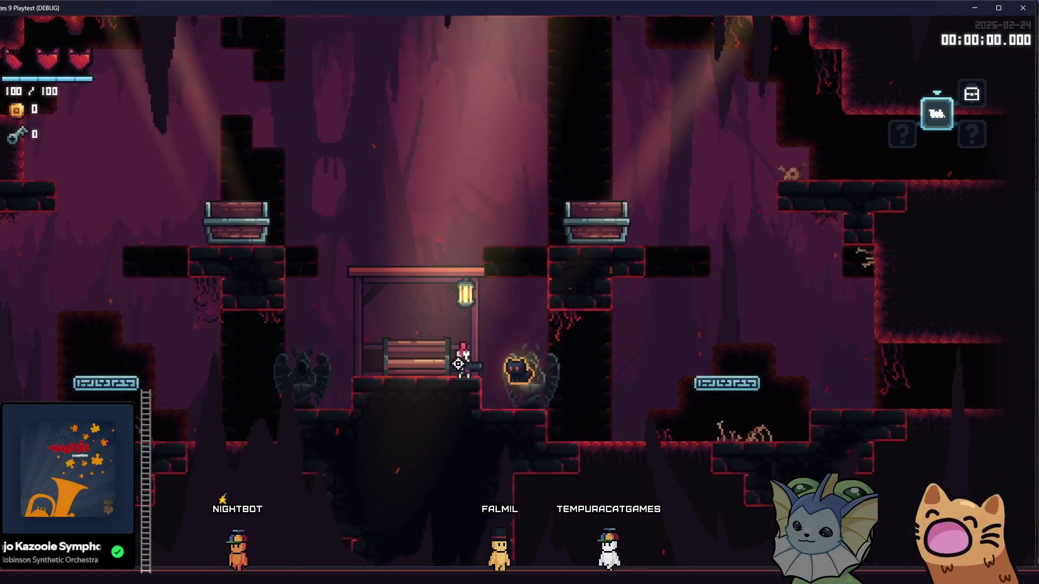
key("d")
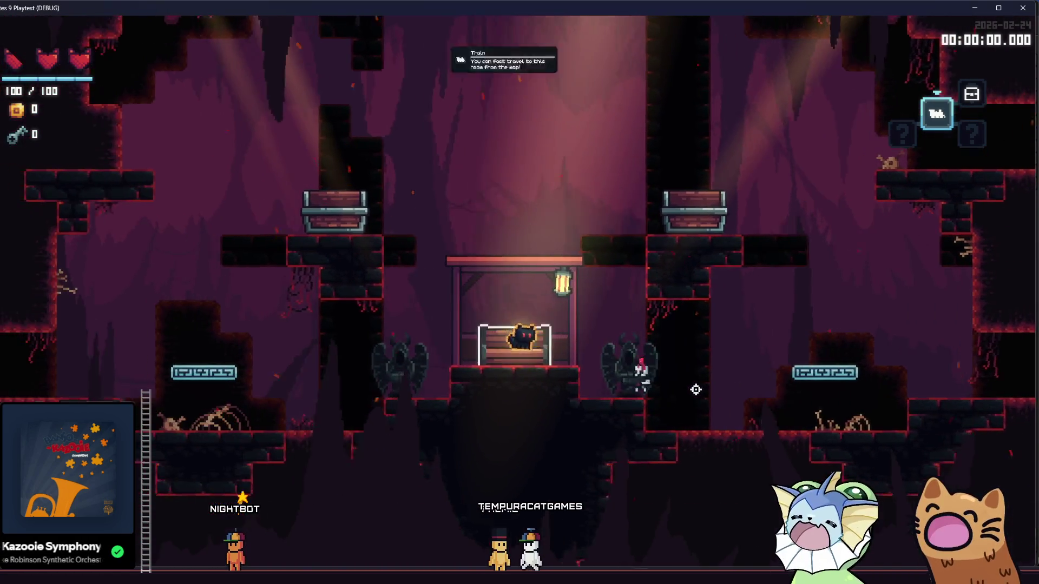
key("a")
key("space")
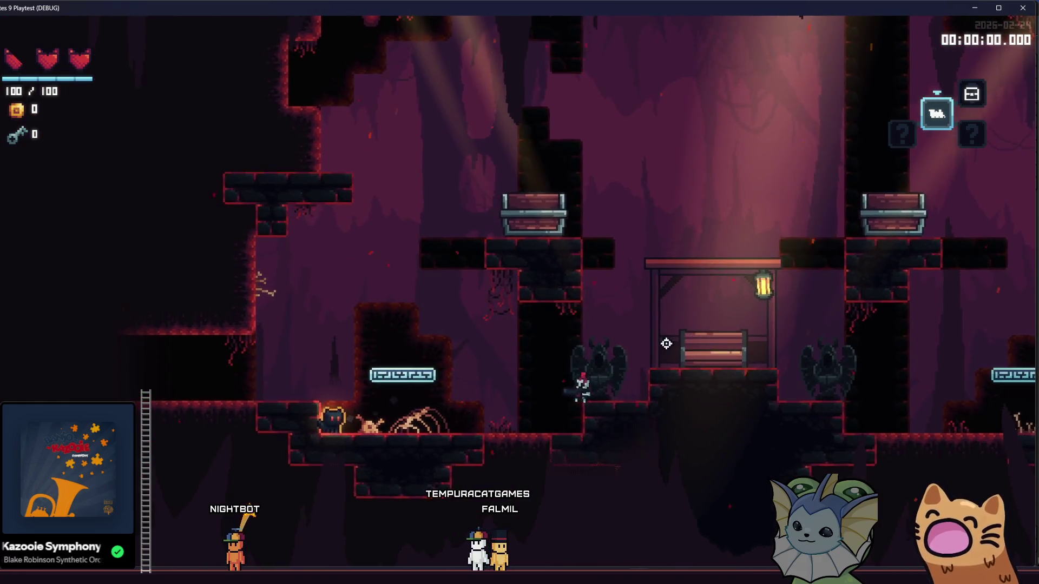
key("a")
key("space")
key("d")
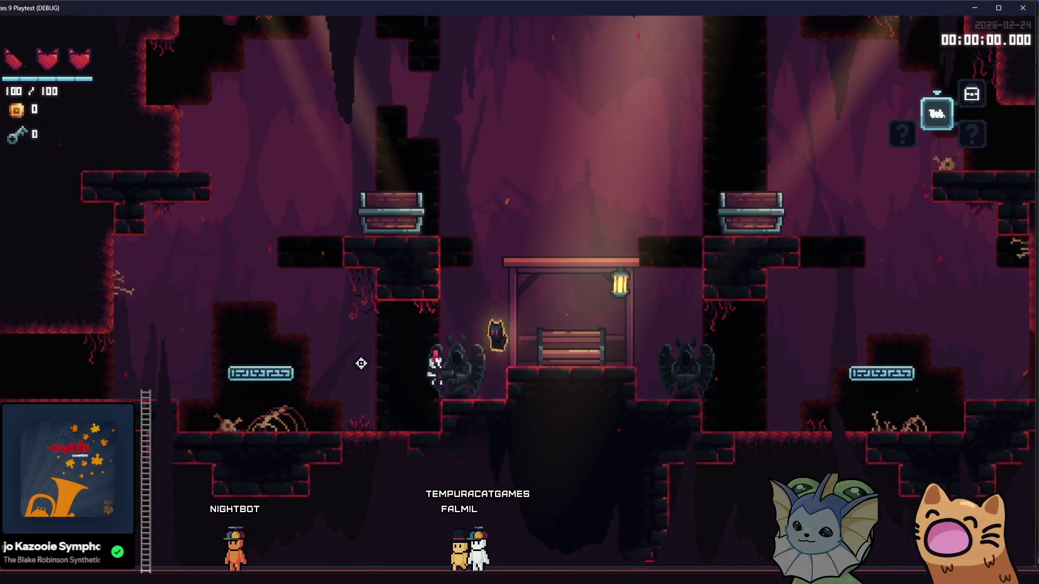
key("d")
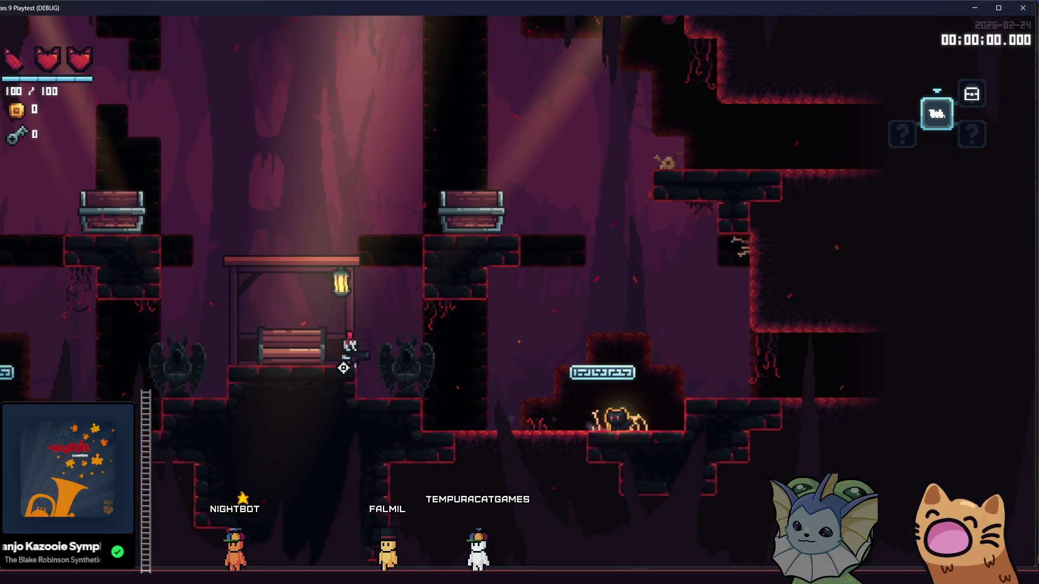
key("d")
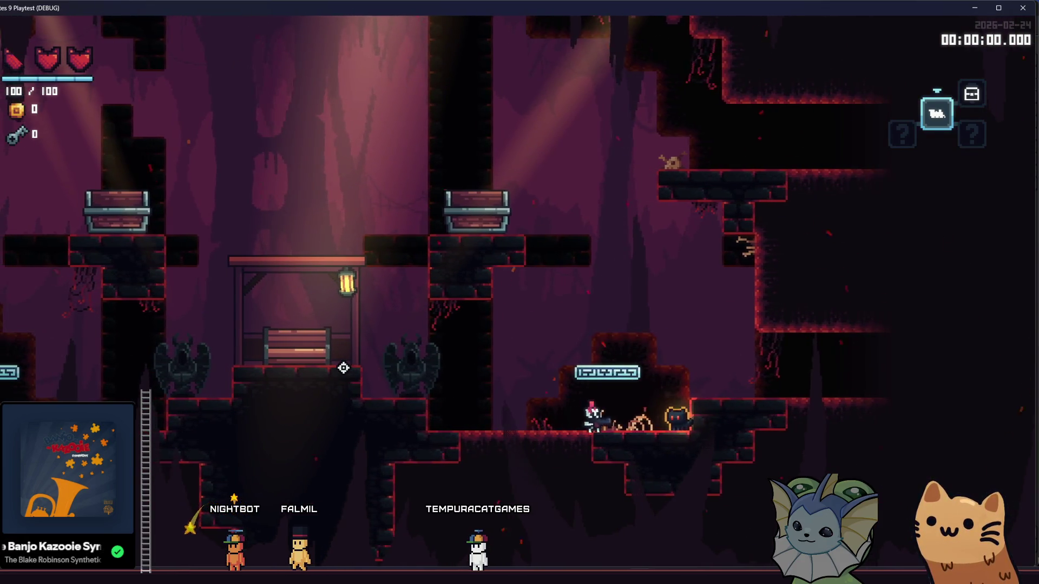
key("space")
key("d")
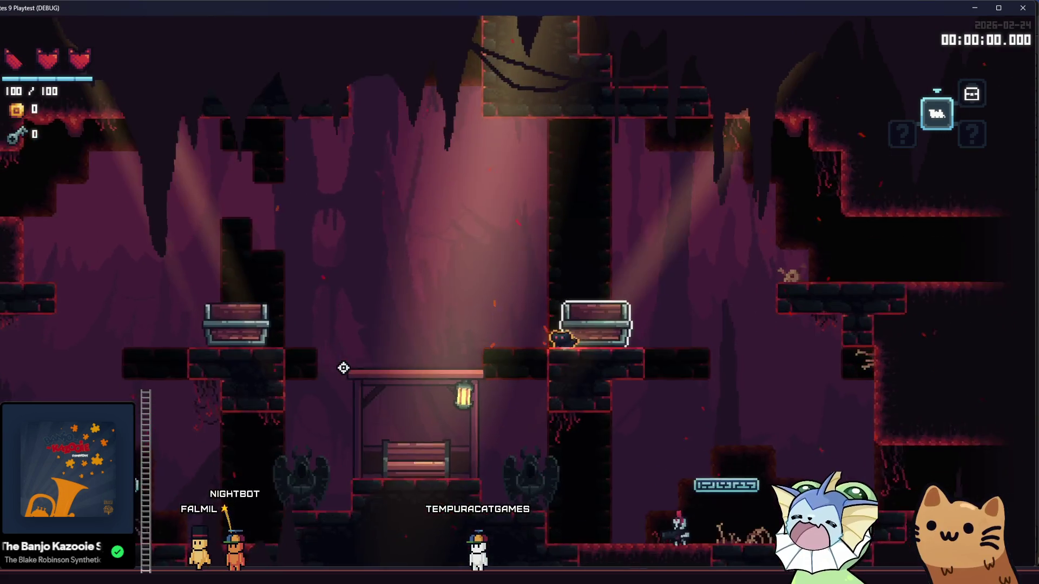
key("a")
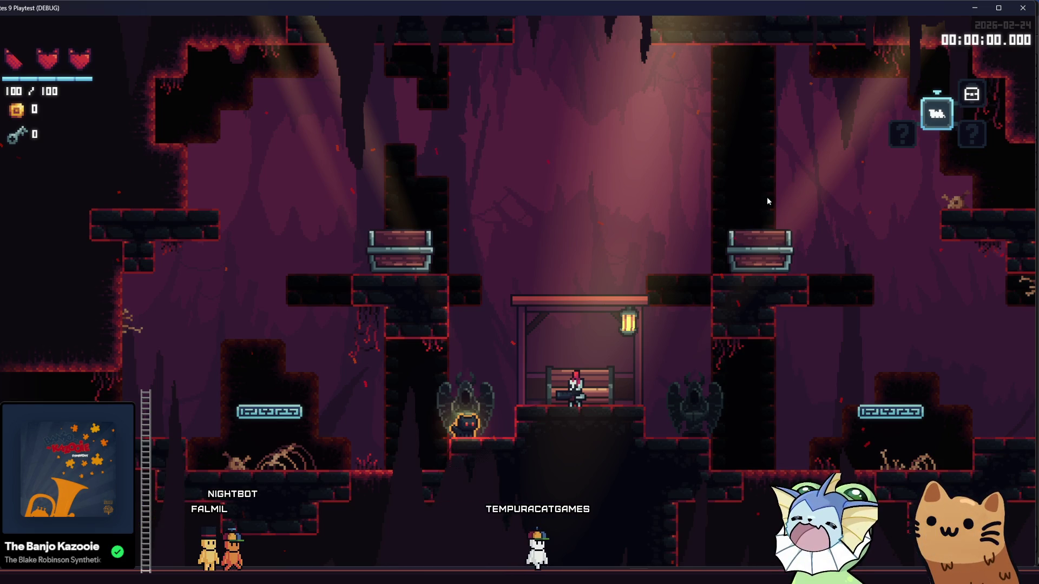
key("alt+F4")
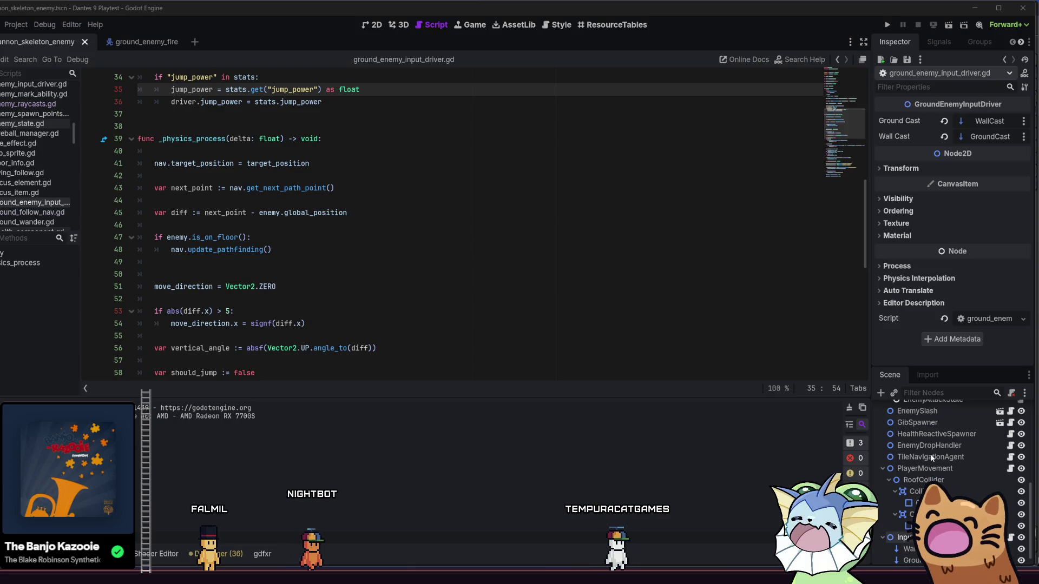
Open cannon_skeleton_follow.gd and select its physics_update code through line 8.
scroll(935, 457, "up", 10)
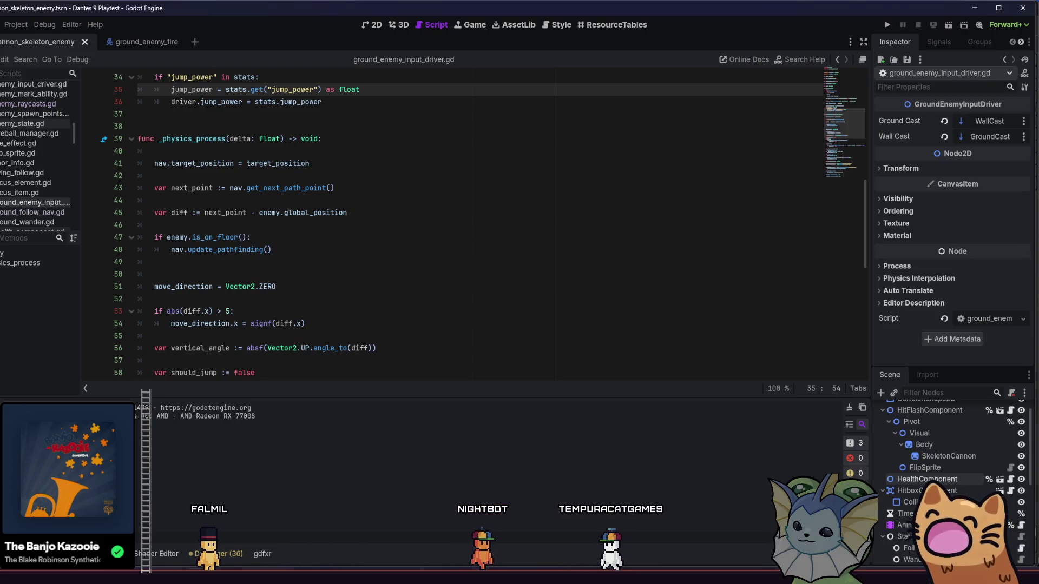
scroll(923, 464, "down", 3)
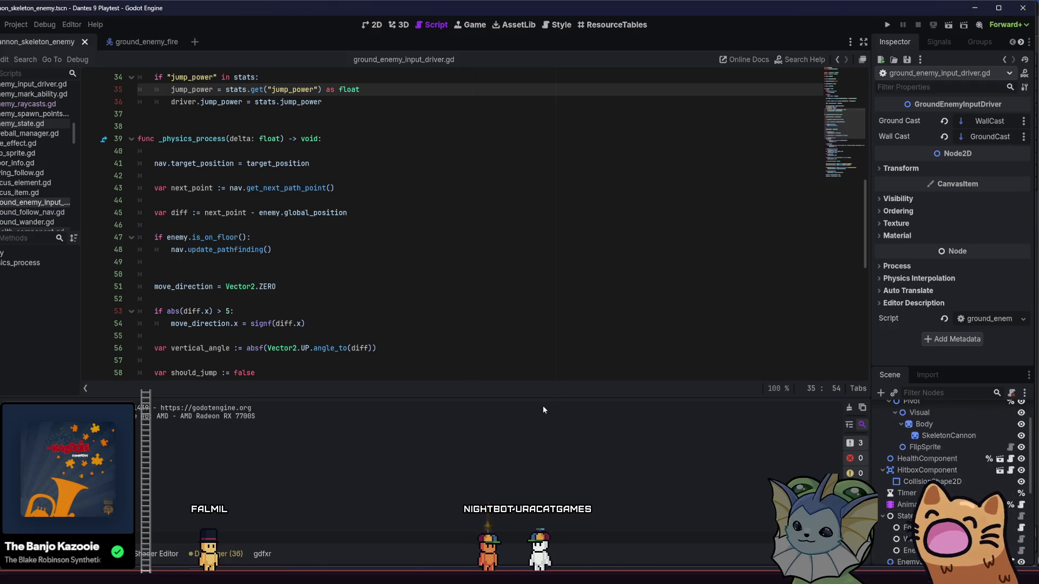
scroll(507, 305, "up", 2)
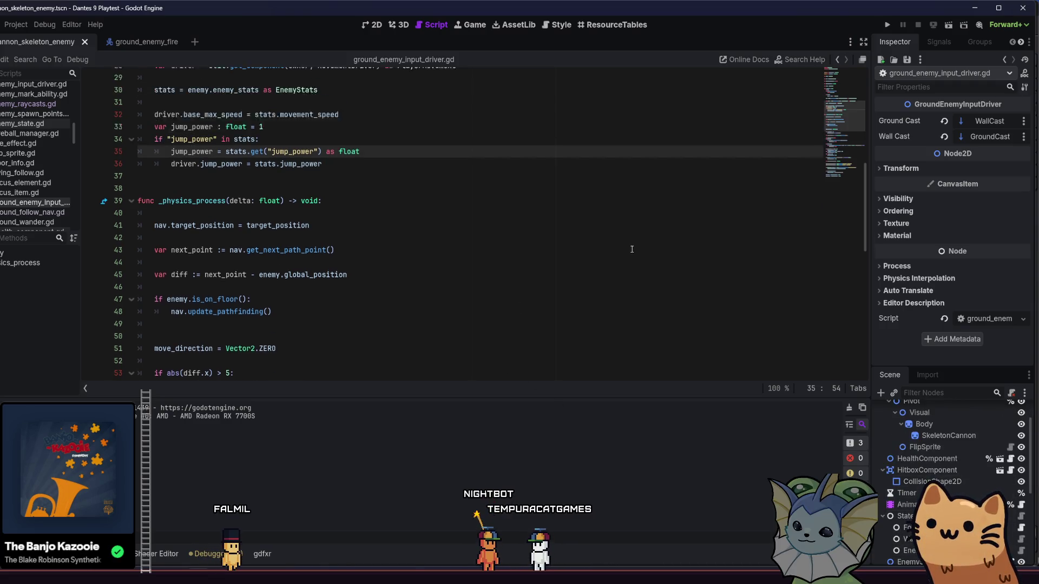
left_click(1022, 529)
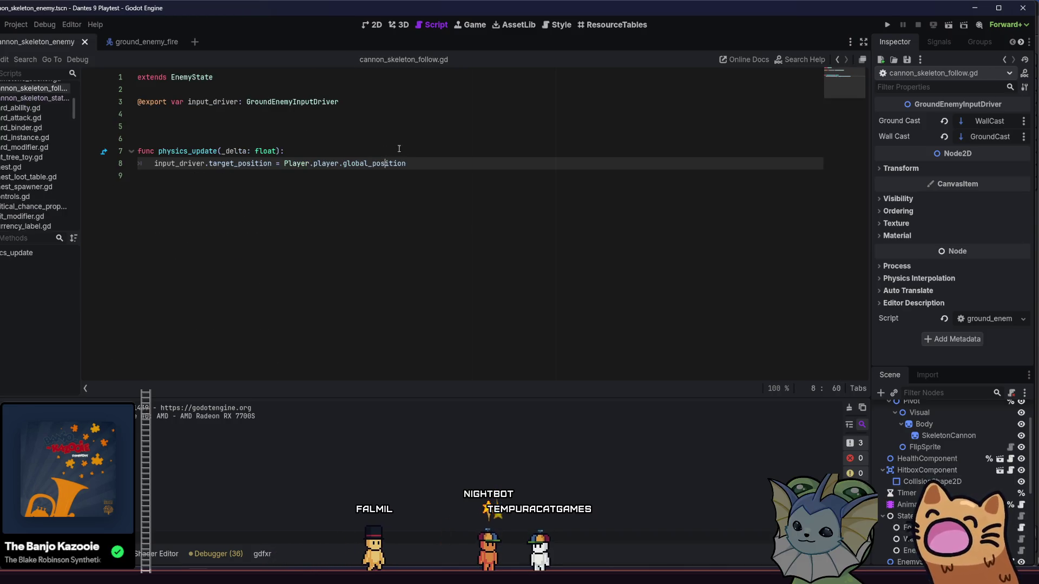
mouse_move(407, 163)
left_mouse_down()
mouse_move(168, 153)
mouse_move(155, 164)
left_mouse_up()
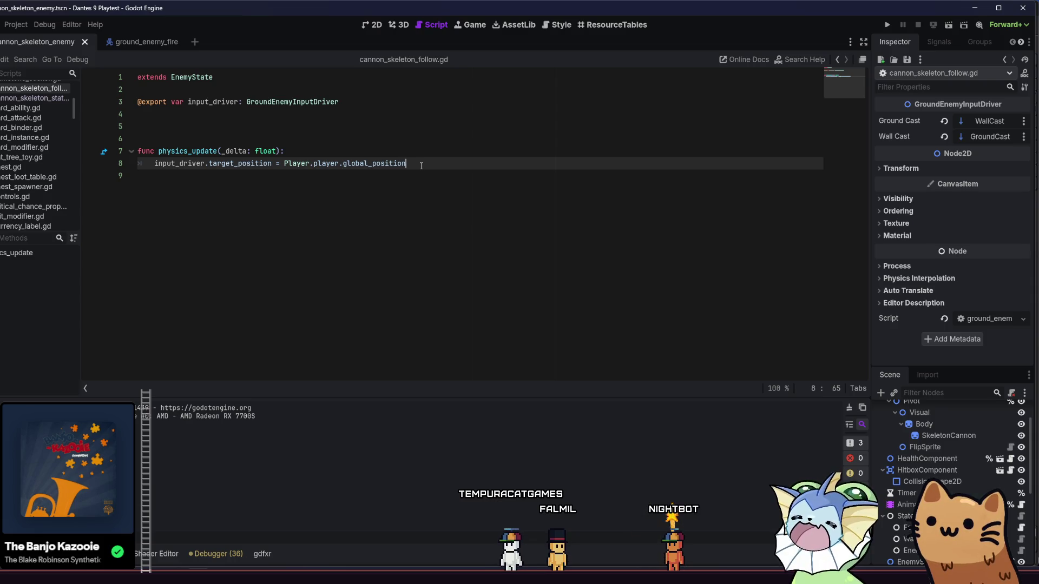
Run the project, start a game, and open the debug panel's Enemy options.
left_click(883, 26)
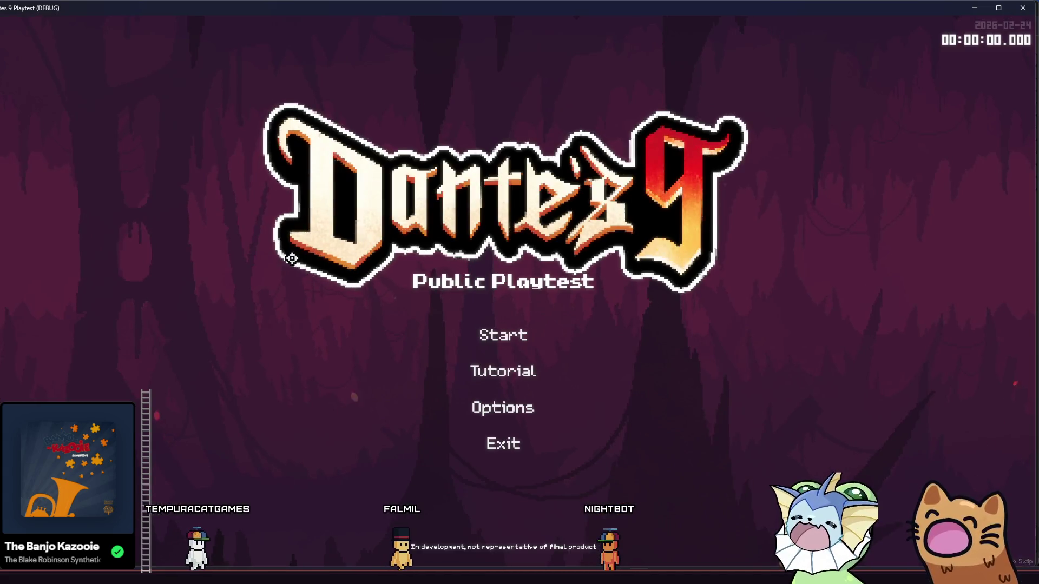
left_click(456, 325)
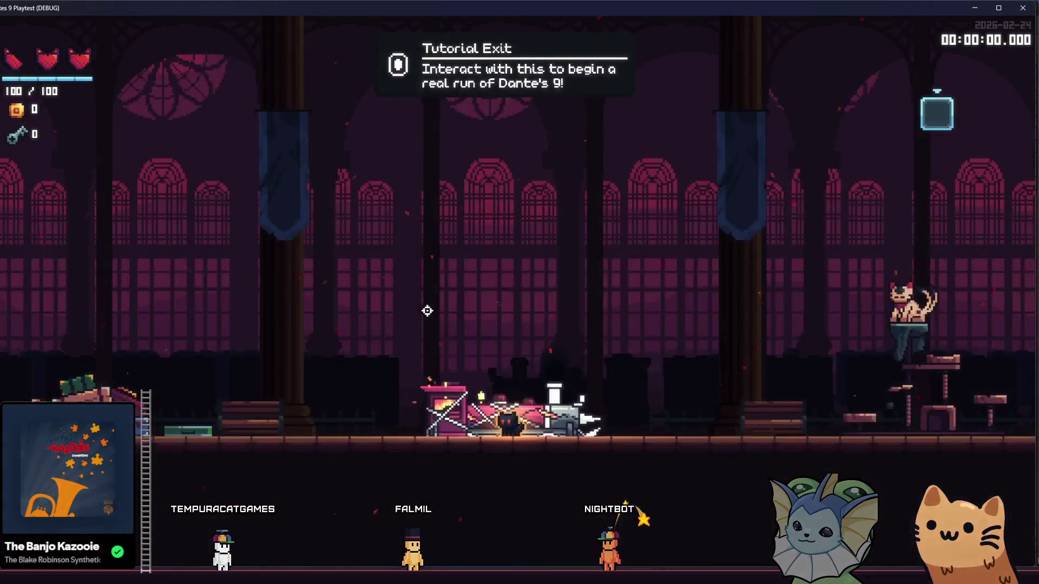
key("grave")
left_click(89, 238)
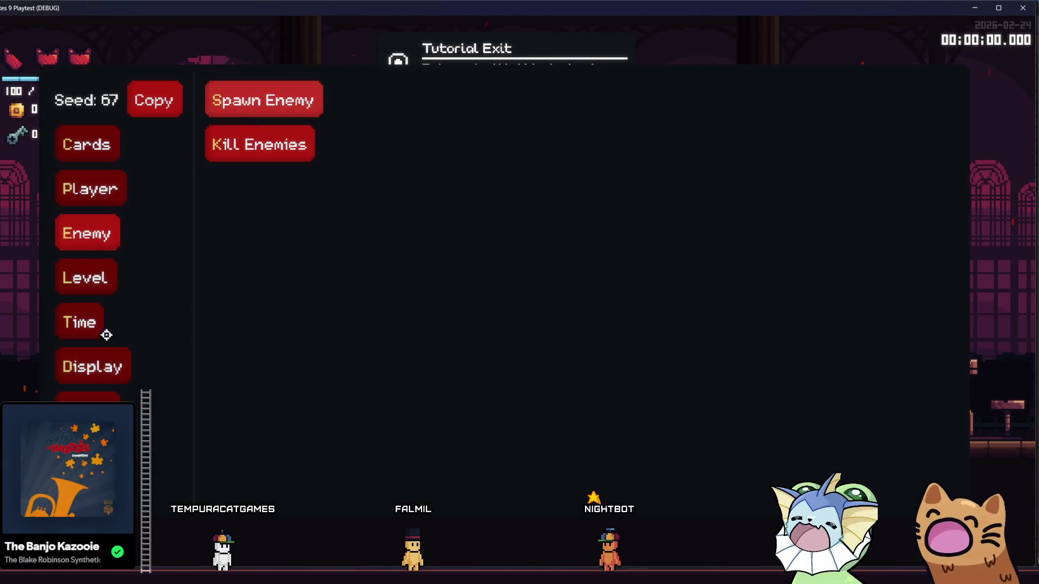
Search for the cannon skeleton enemy scene and bind it to Debug 1.
left_click(87, 397)
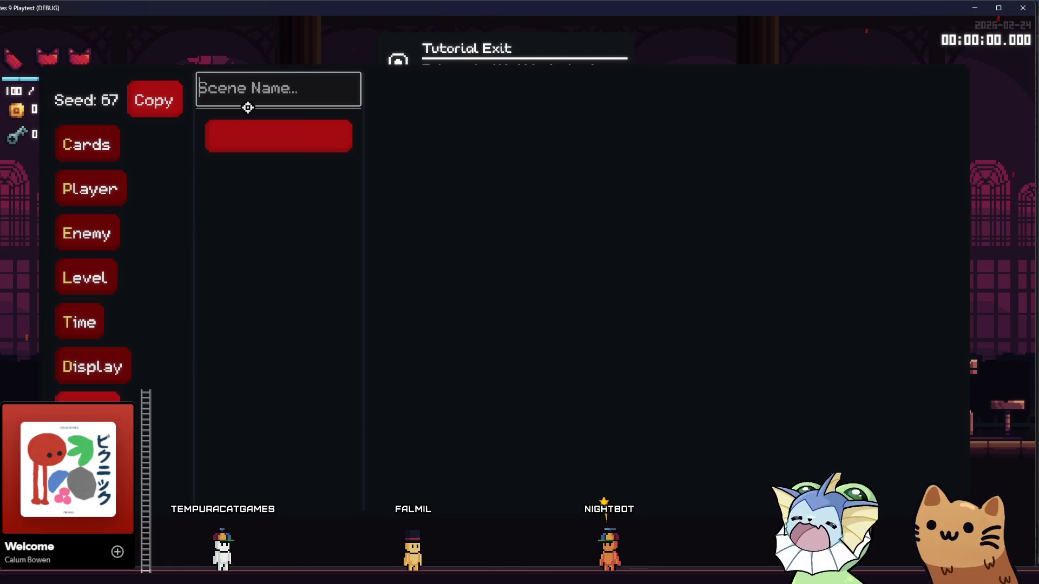
left_click(284, 132)
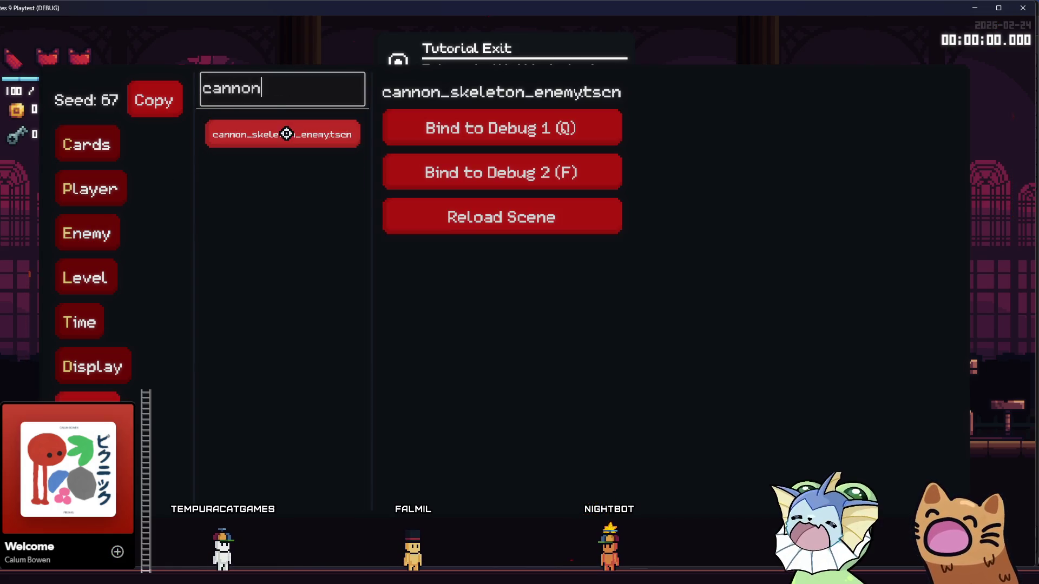
left_click(413, 128)
left_click(100, 227)
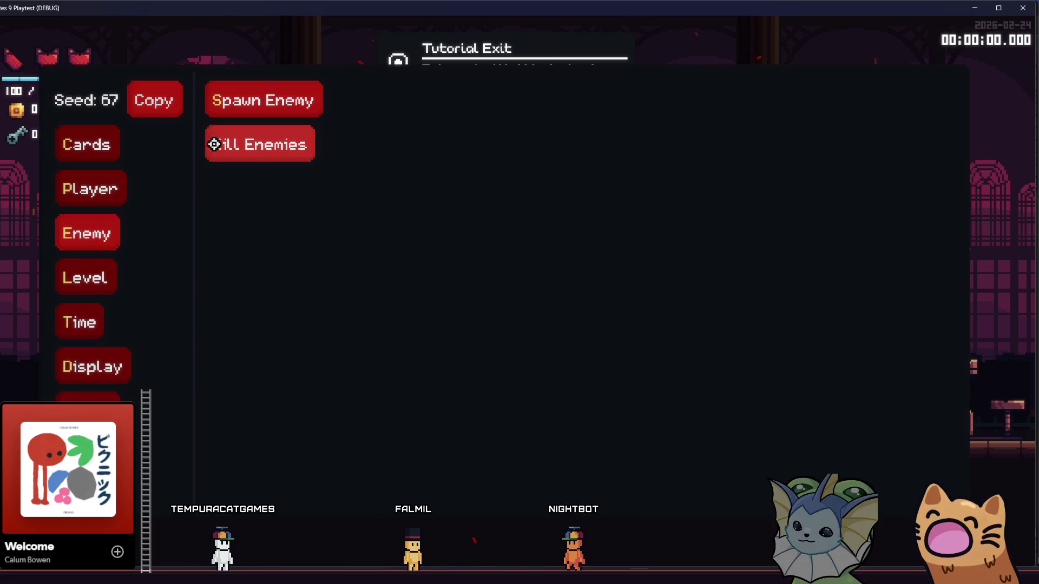
Spawn a magmaslimeenemy from the enemy list and walk the player over to it.
left_click(255, 100)
scroll(395, 205, "down", 5)
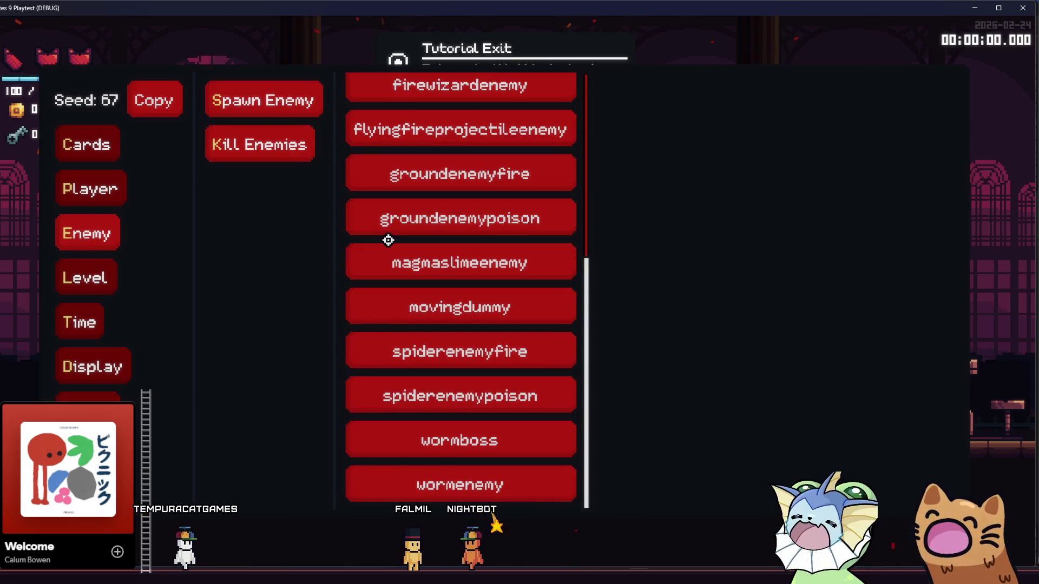
scroll(388, 238, "up", 5)
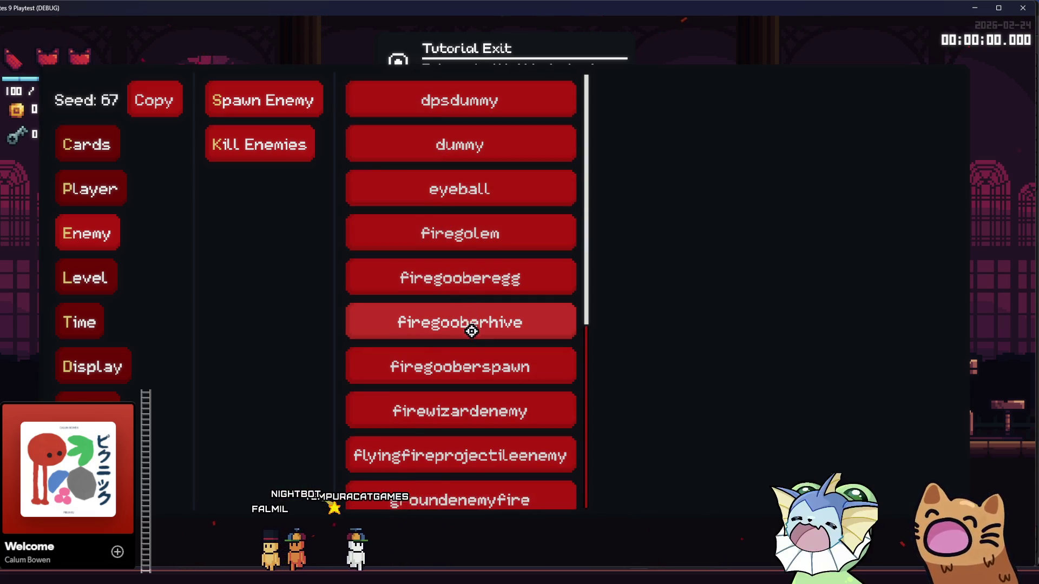
scroll(455, 408, "down", 3)
left_click(436, 410)
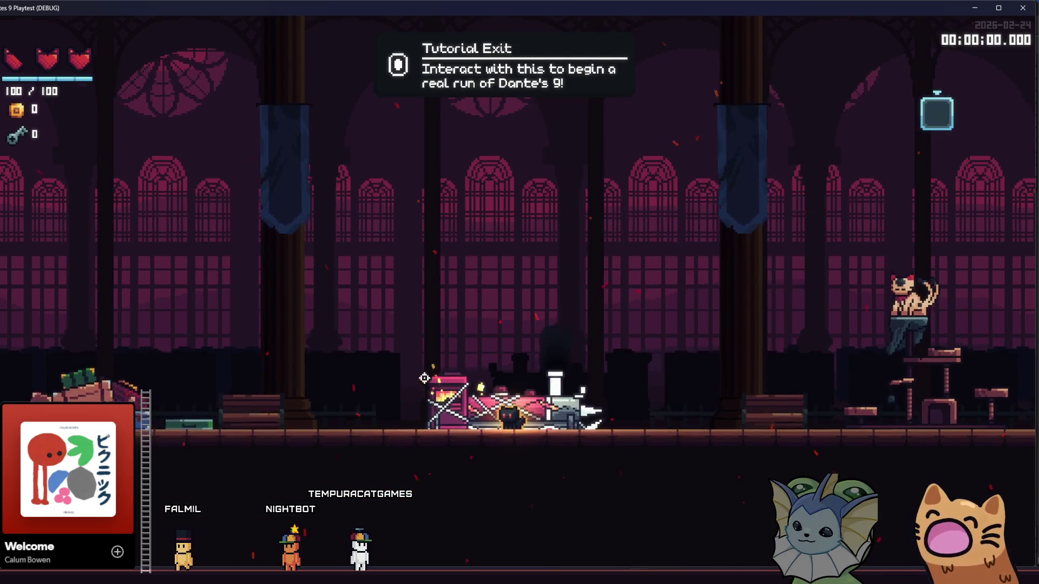
key("d")
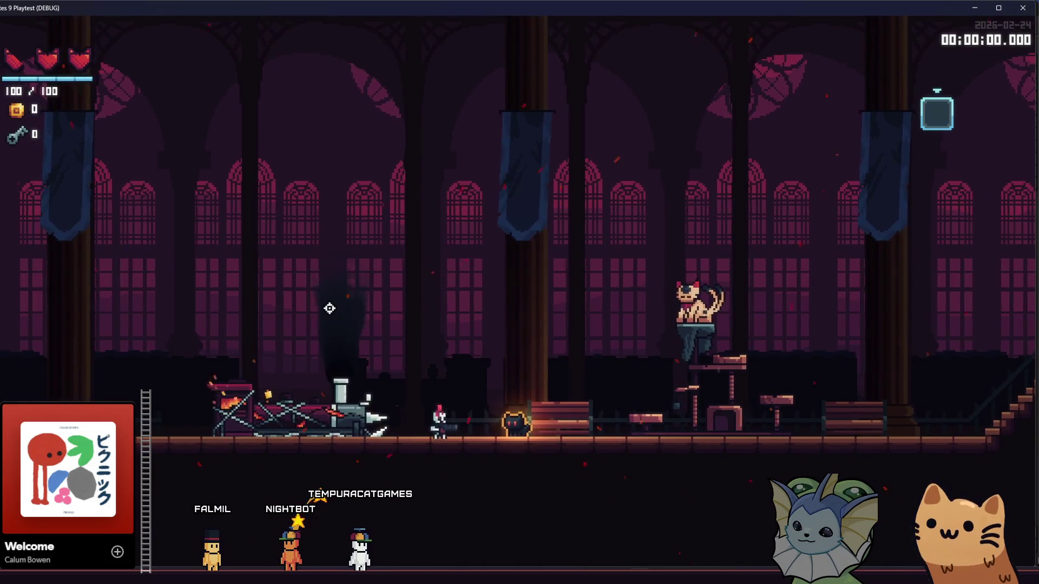
key("d")
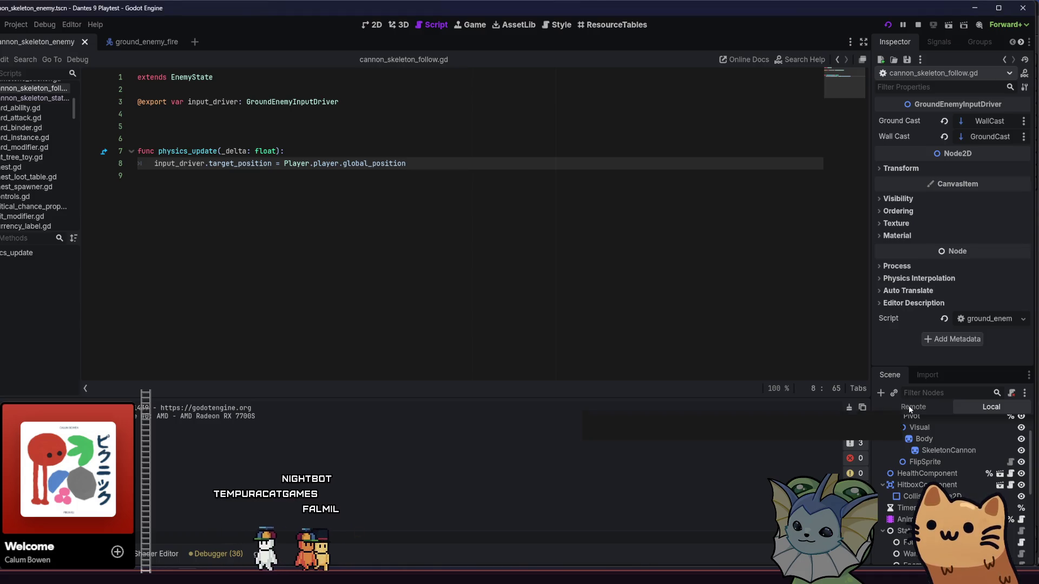
In the Remote scene tree, expand Hud and SubViewportContainer and browse to the enemy's brain node.
left_click(909, 409)
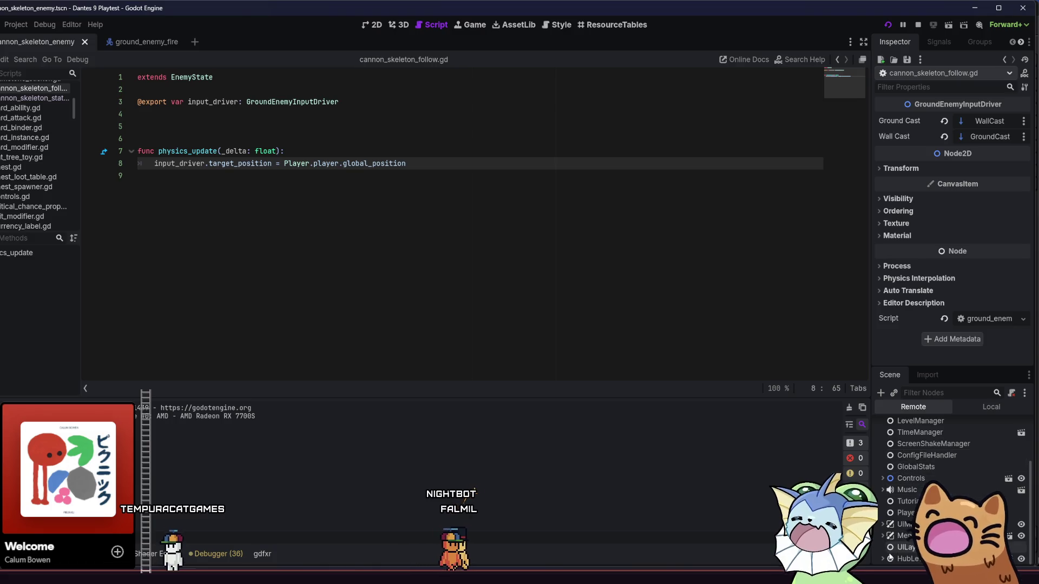
left_click(883, 559)
scroll(882, 560, "down", 2)
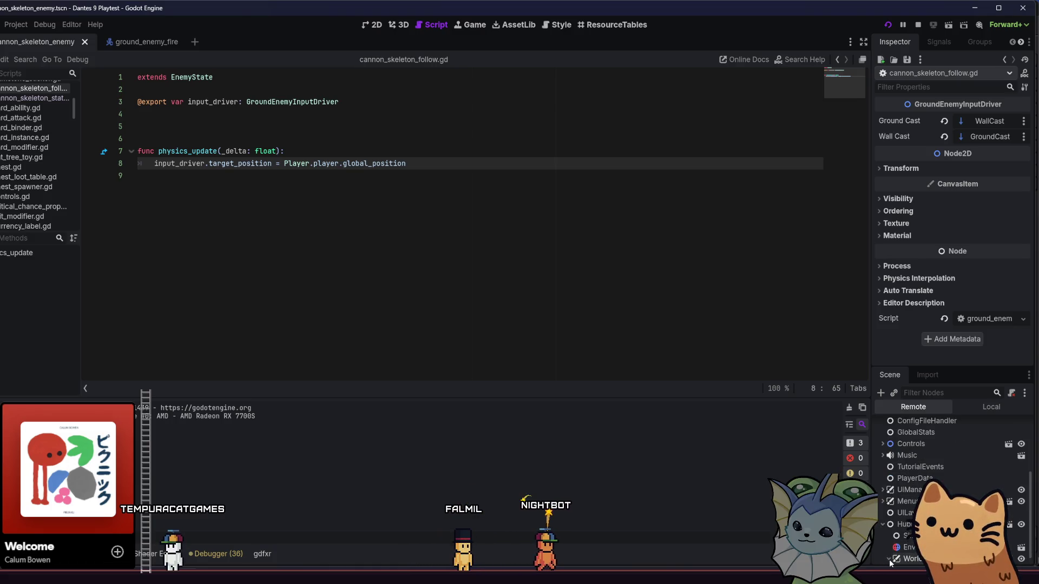
scroll(885, 559, "up", 1)
scroll(901, 552, "down", 2)
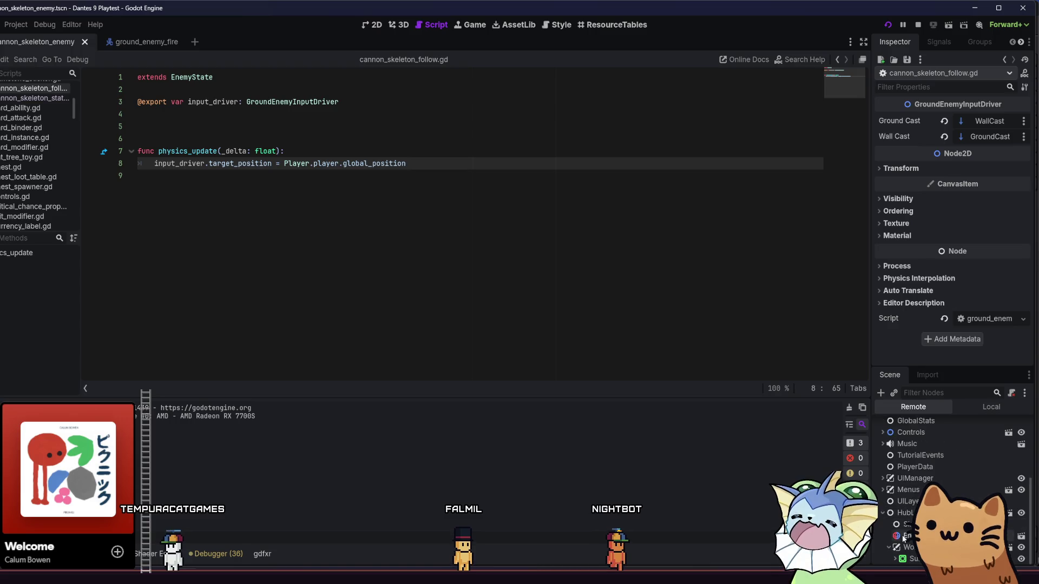
left_click(896, 559)
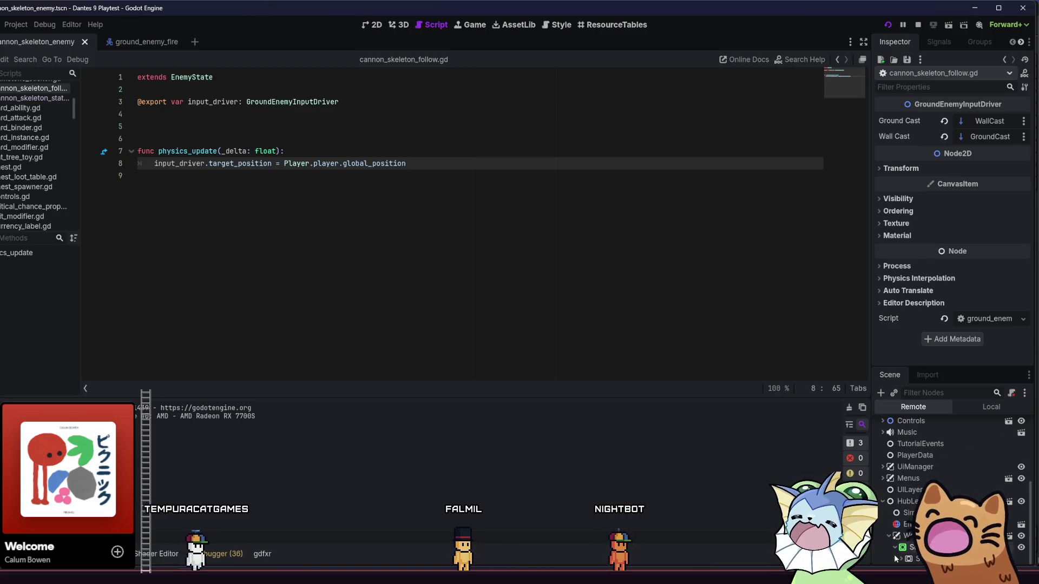
scroll(901, 561, "down", 1)
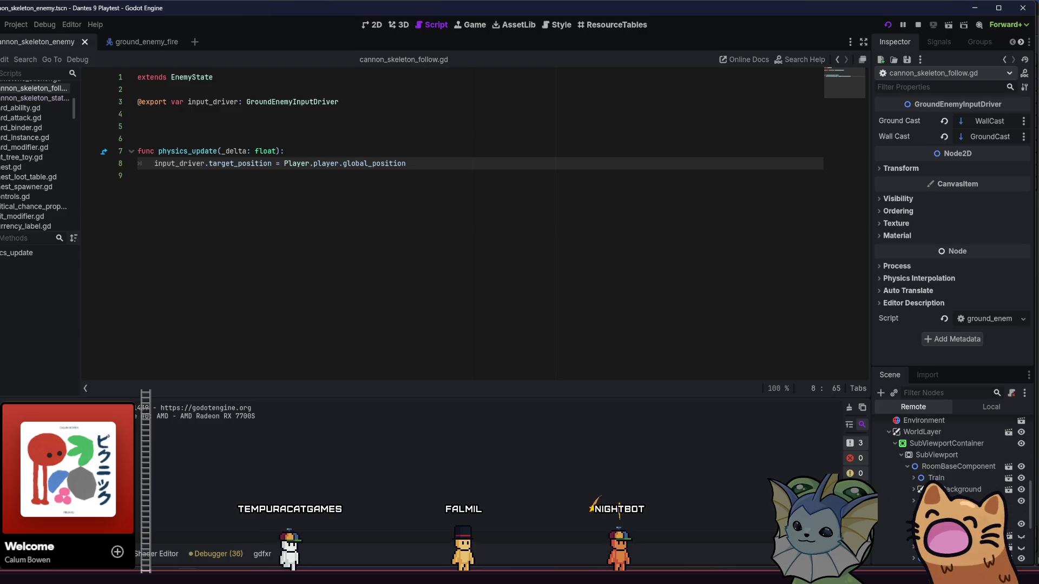
scroll(907, 563, "down", 5)
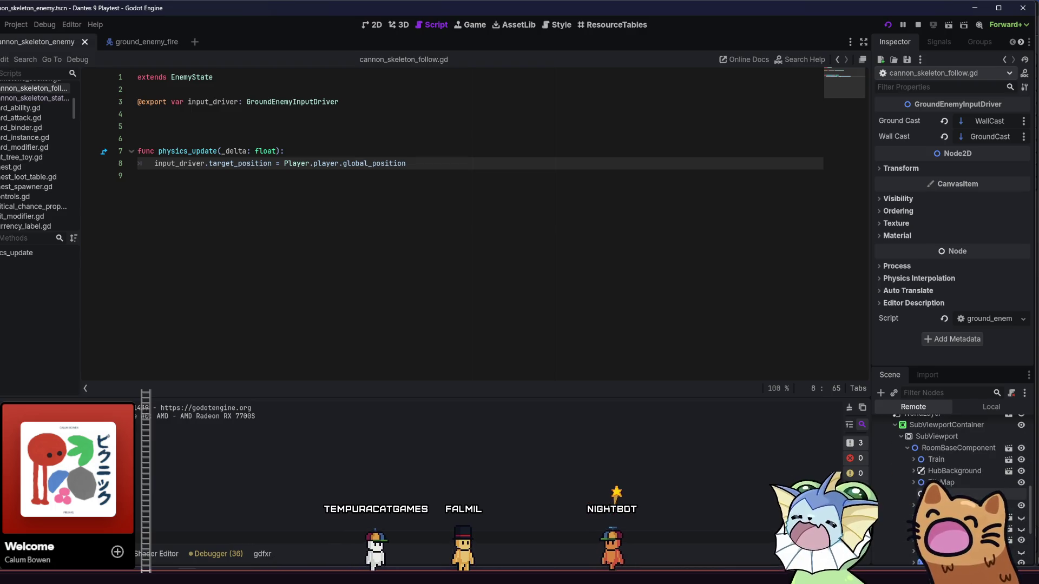
scroll(911, 472, "down", 5)
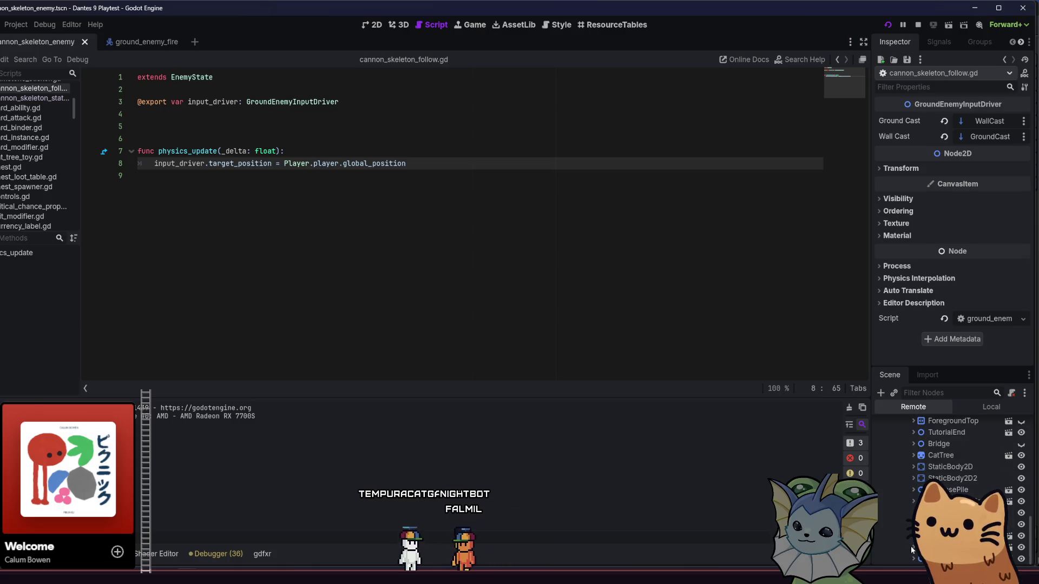
scroll(911, 547, "down", 3)
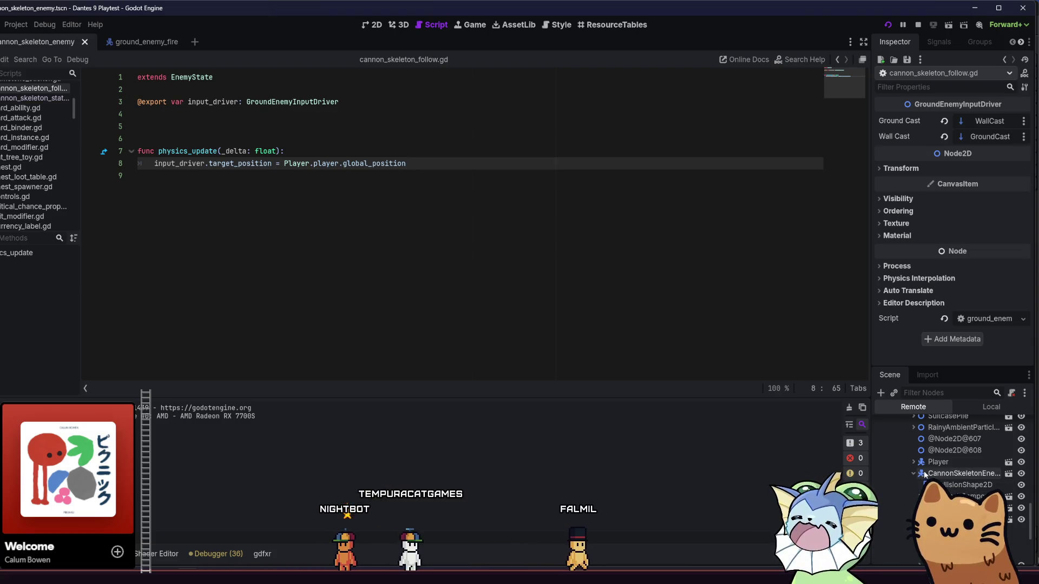
scroll(920, 477, "down", 5)
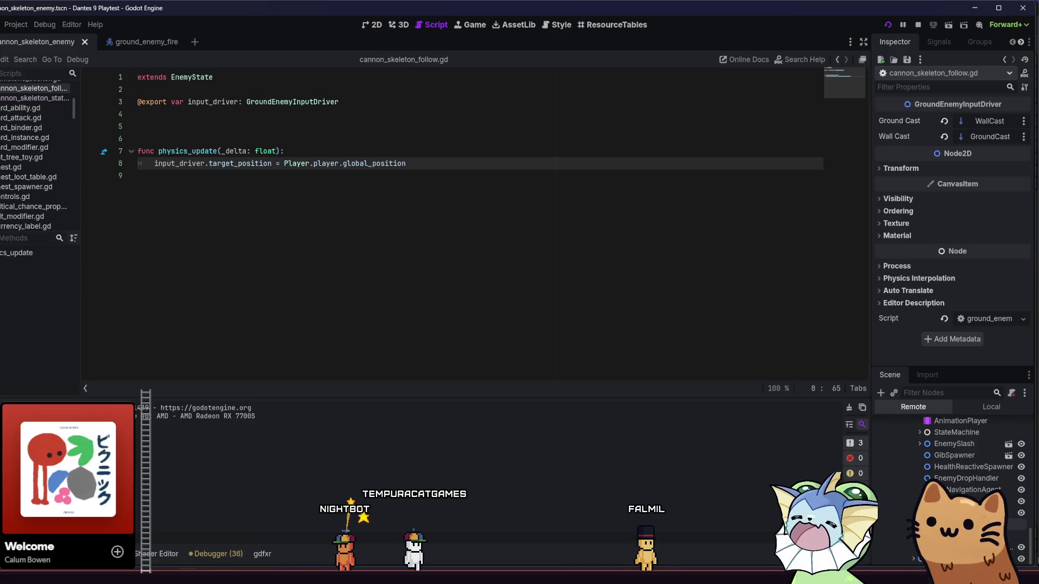
scroll(952, 476, "up", 2)
scroll(967, 445, "up", 2)
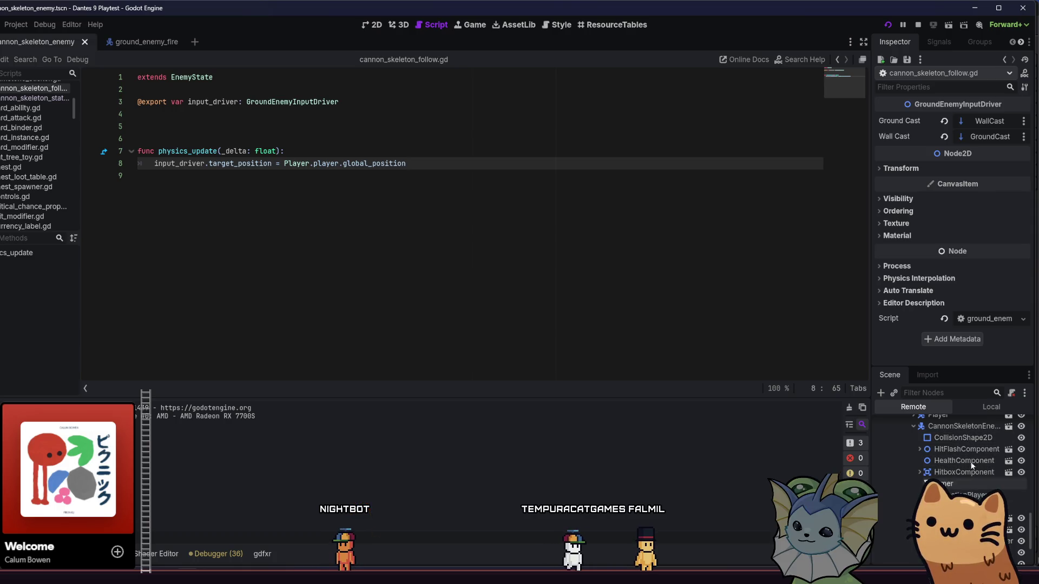
scroll(954, 480, "down", 4)
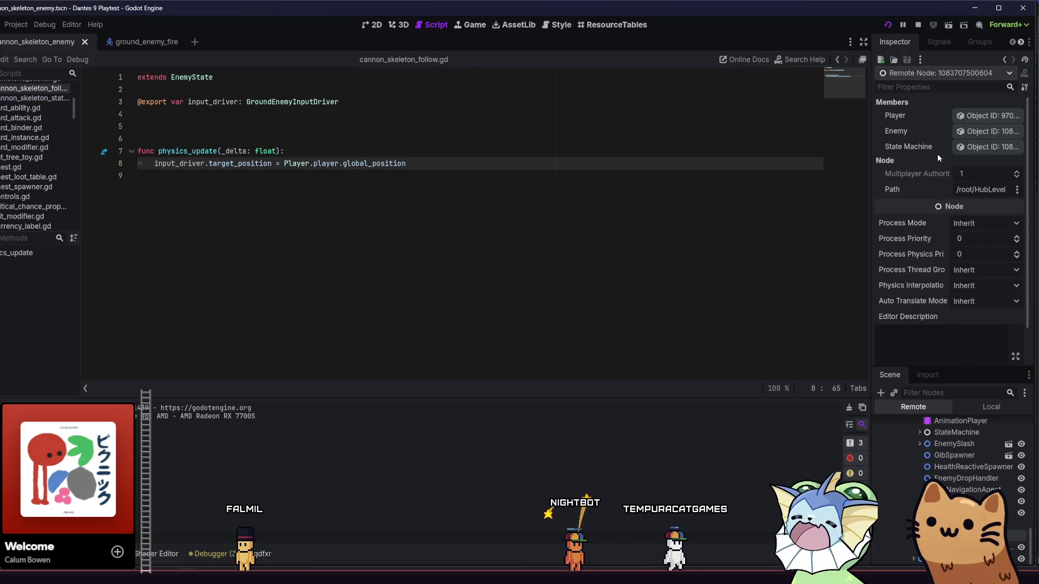
Check the Inspector's Script row and place the caret on empty line 9 of the script.
scroll(977, 357, "down", 2)
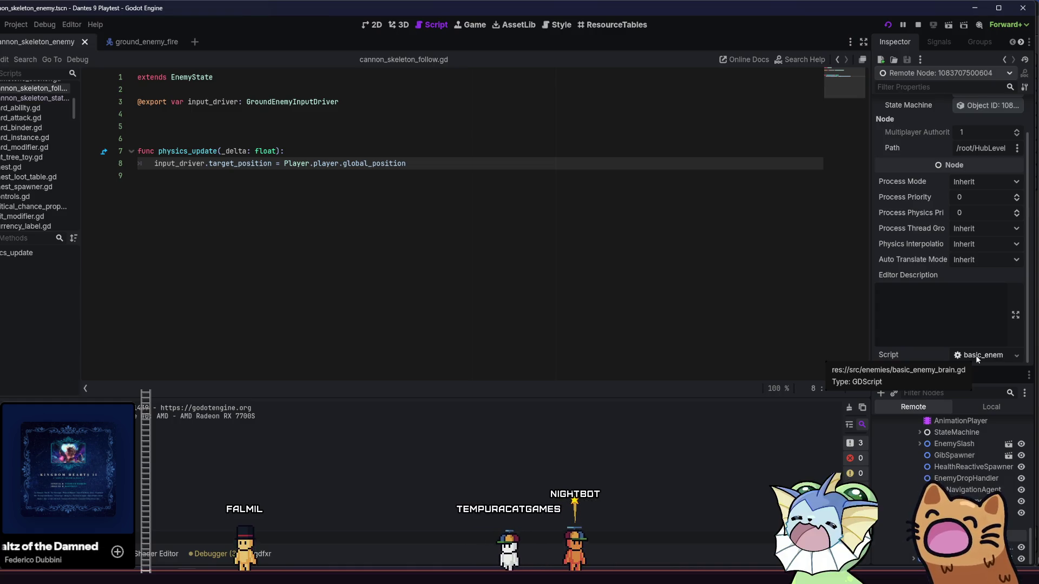
scroll(926, 300, "up", 2)
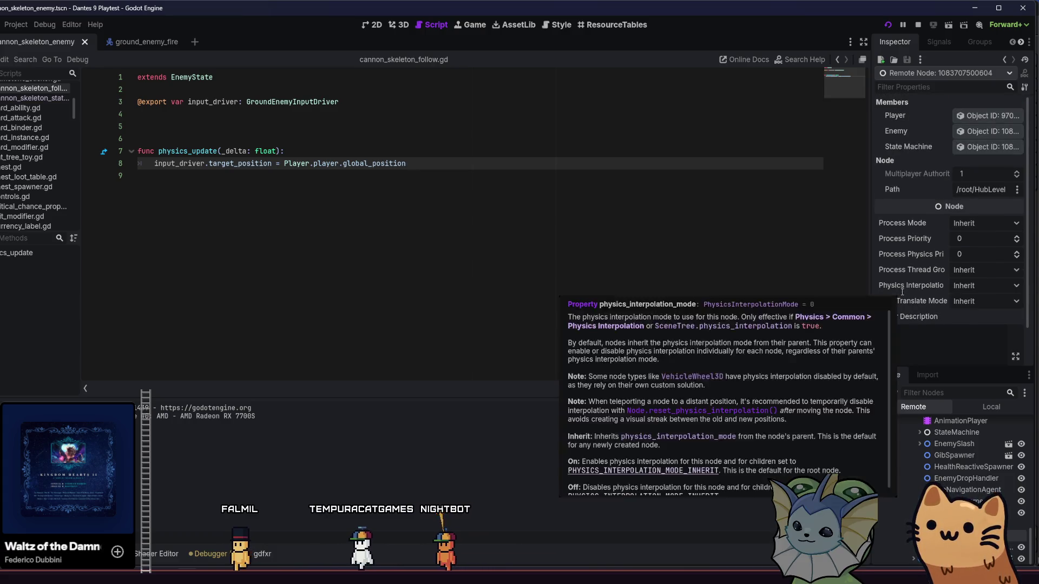
scroll(923, 322, "down", 2)
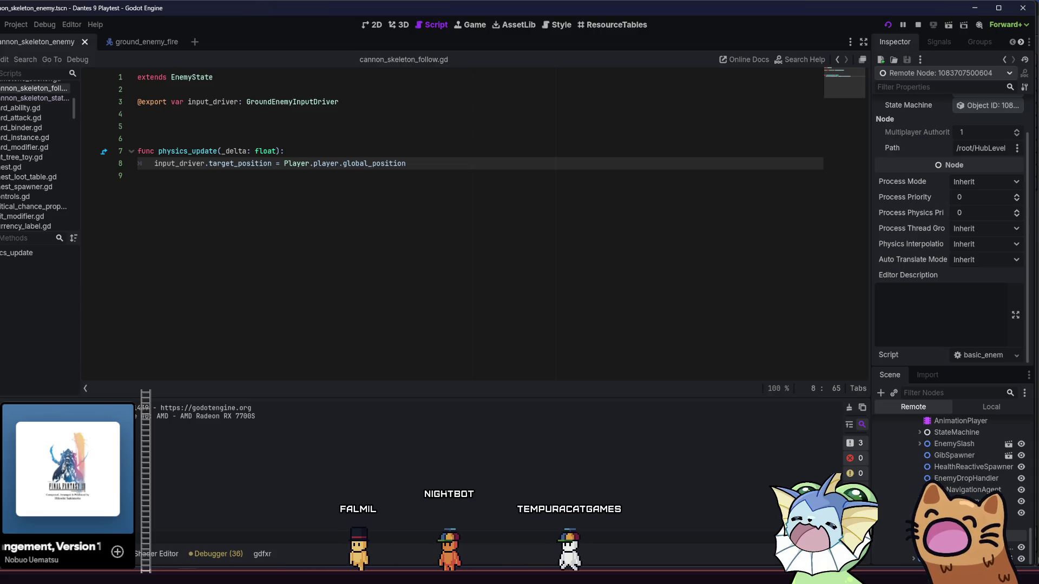
left_click(246, 264)
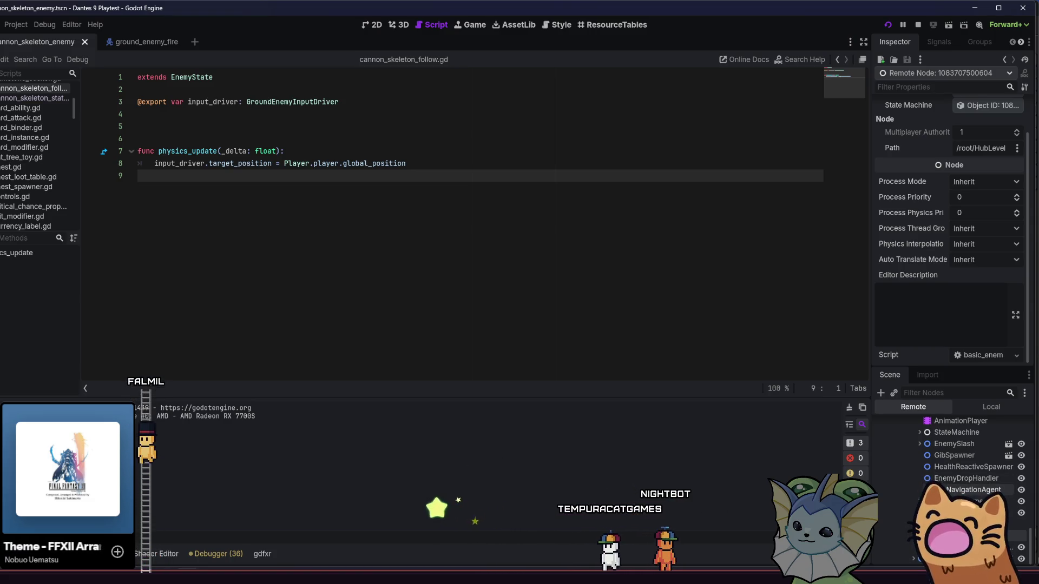
Switch the Scene dock from the remote tree to the local cannon skeleton enemy tree.
scroll(963, 487, "up", 2)
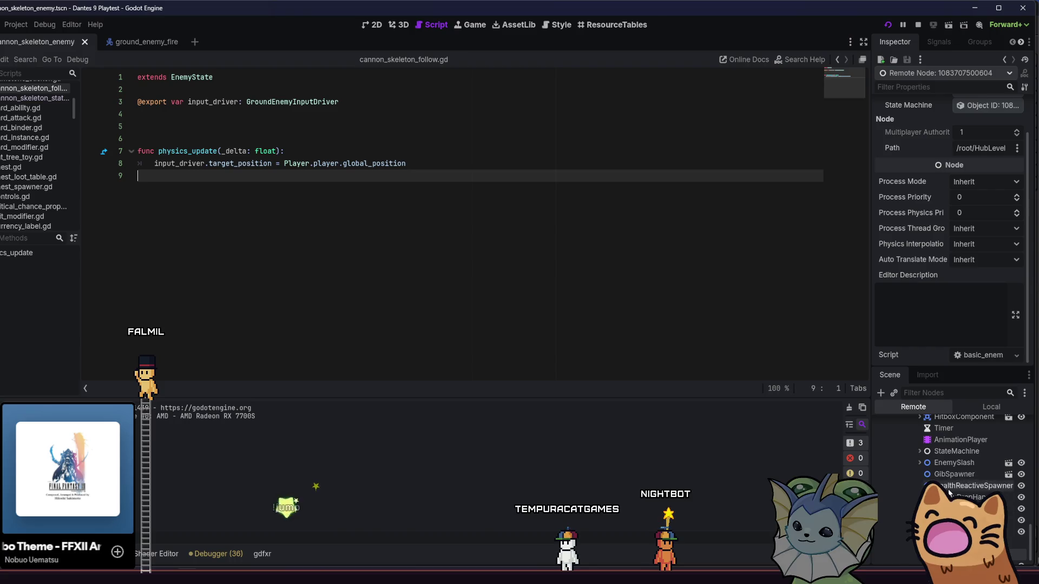
scroll(947, 491, "up", 3)
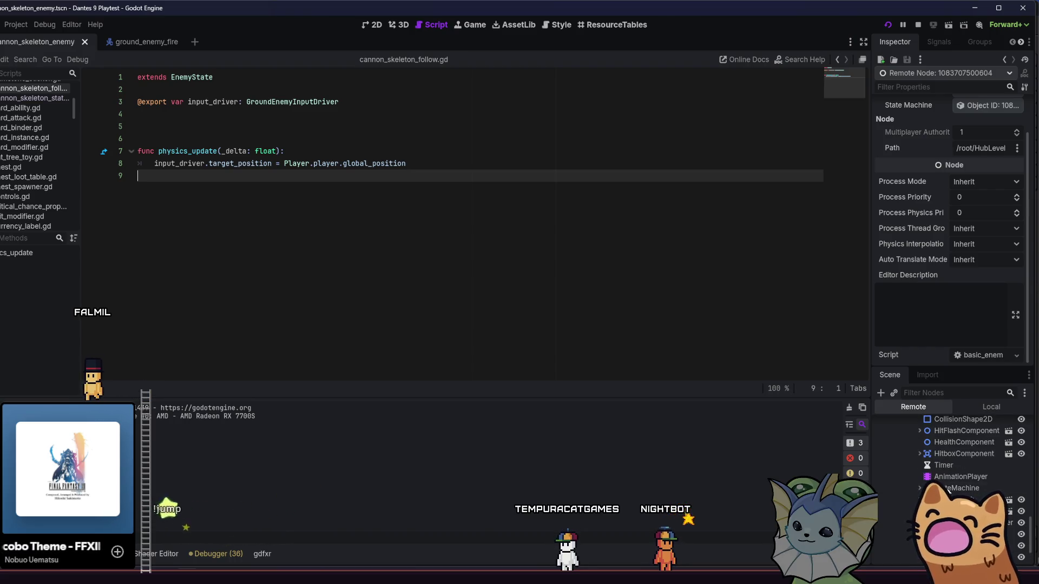
scroll(958, 461, "up", 2)
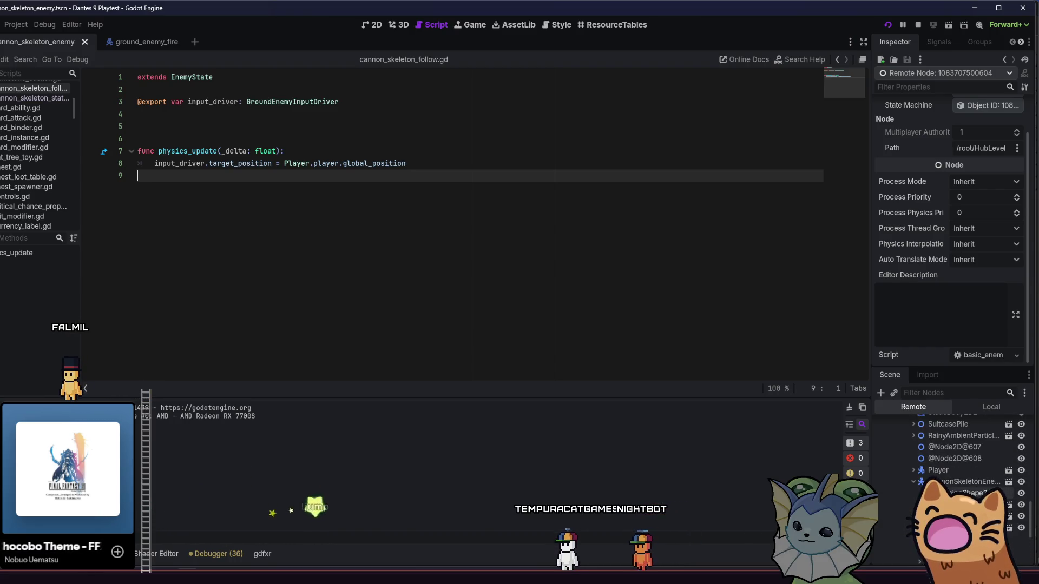
left_click(983, 407)
scroll(959, 433, "down", 5)
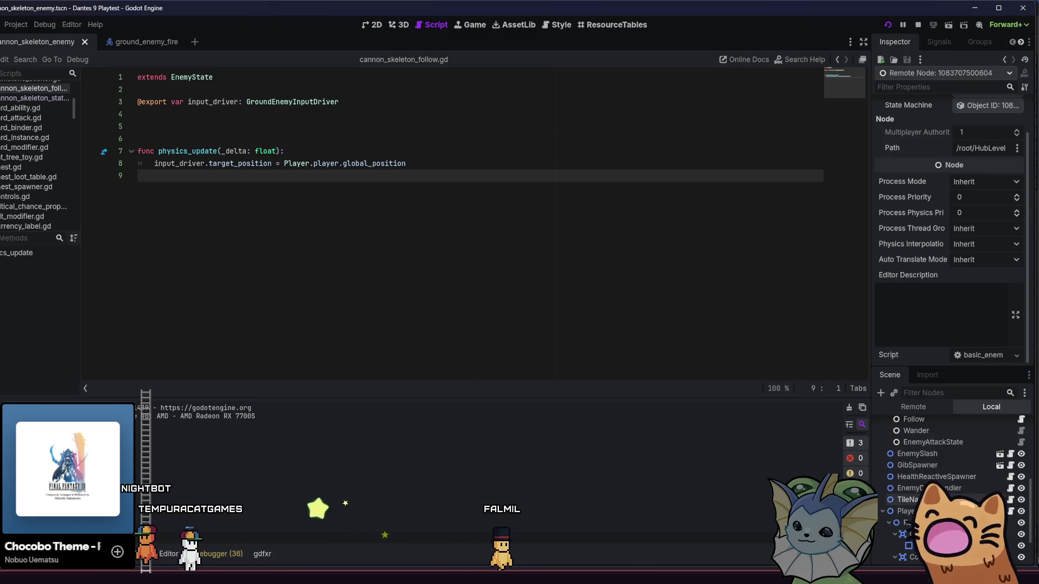
Select the CannonSkeletonEnemy root node and switch to the ground_enemy_fire scene.
scroll(947, 487, "up", 5)
scroll(947, 453, "up", 2)
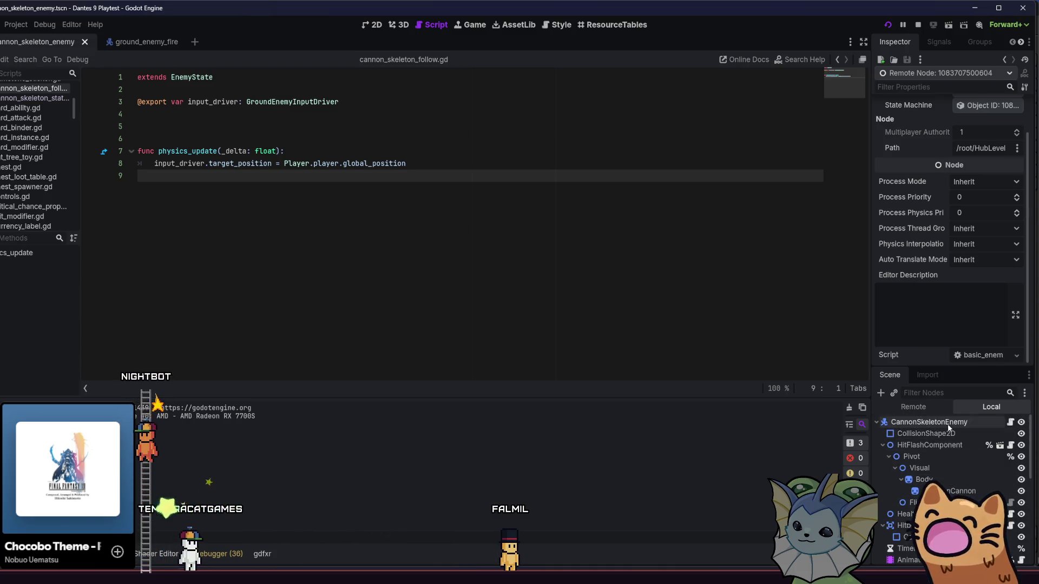
left_click(936, 422)
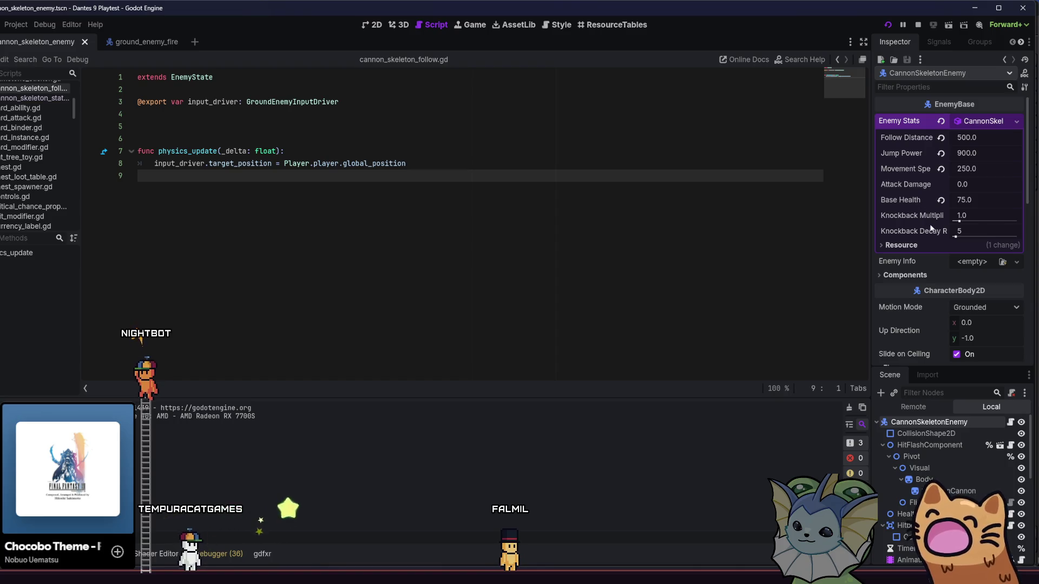
key("ctrl+Tab")
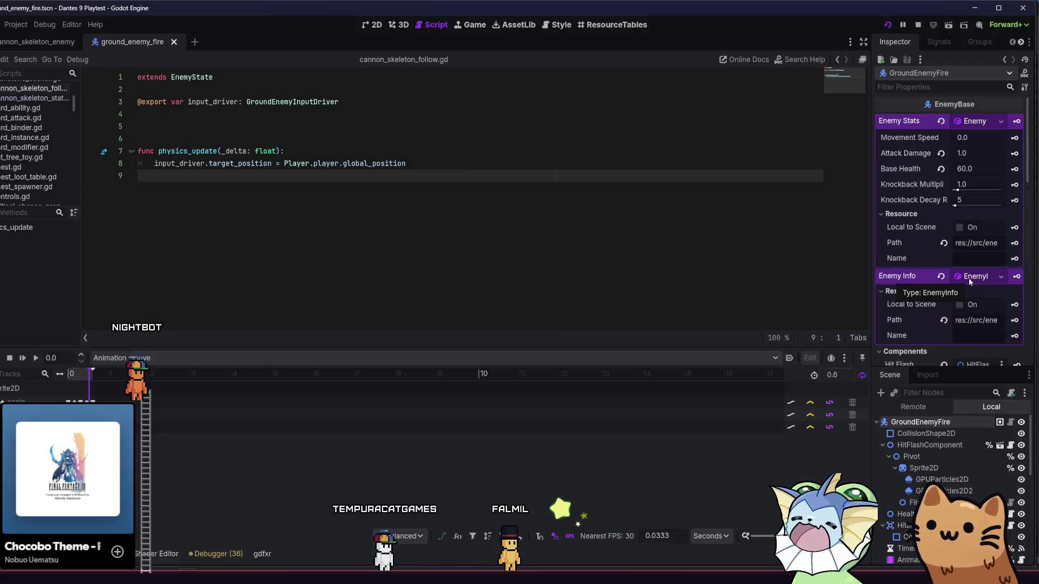
Inspect the Enemy Info resource's options and read its full resource path.
right_click(968, 278)
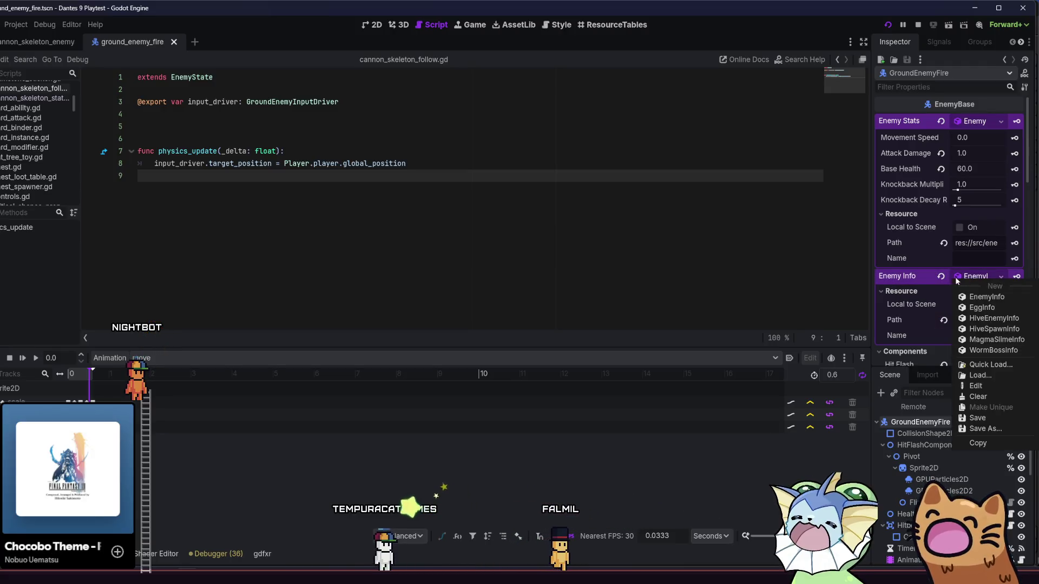
left_click(956, 307)
left_click(980, 321)
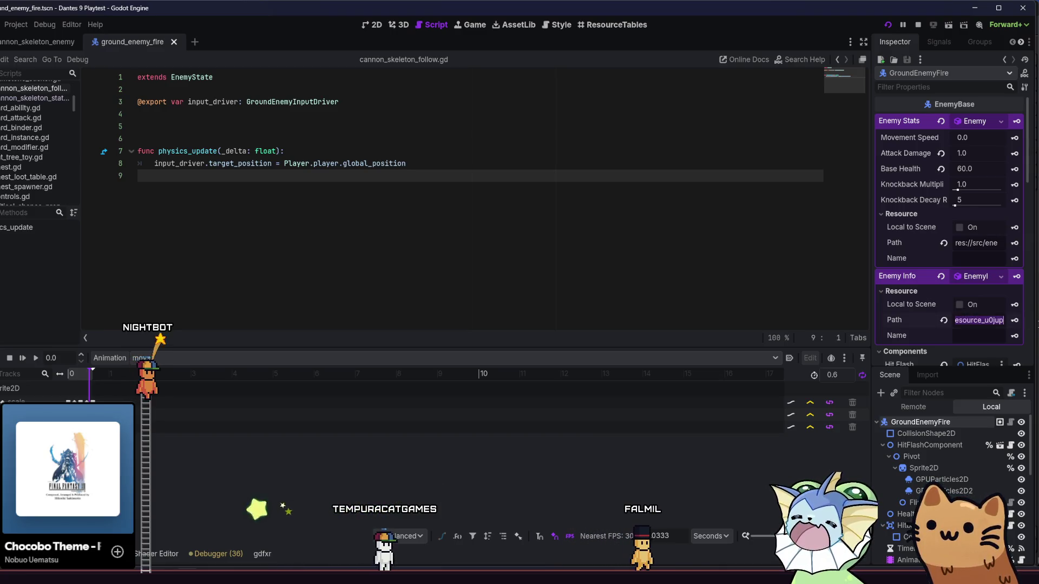
mouse_move(991, 321)
left_mouse_down()
mouse_move(935, 318)
mouse_move(913, 304)
left_mouse_up()
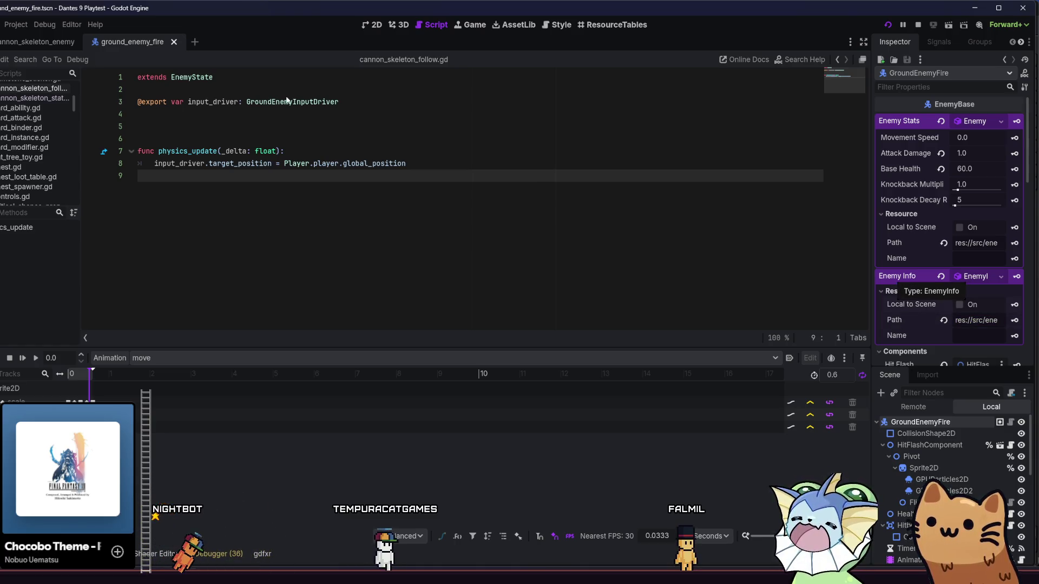
right_click(985, 277)
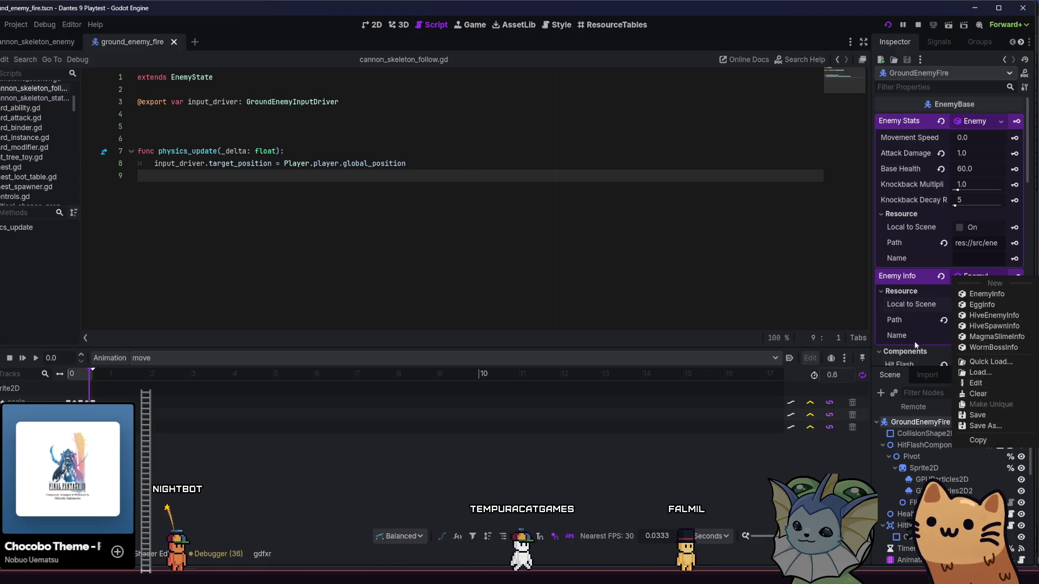
left_click(429, 189)
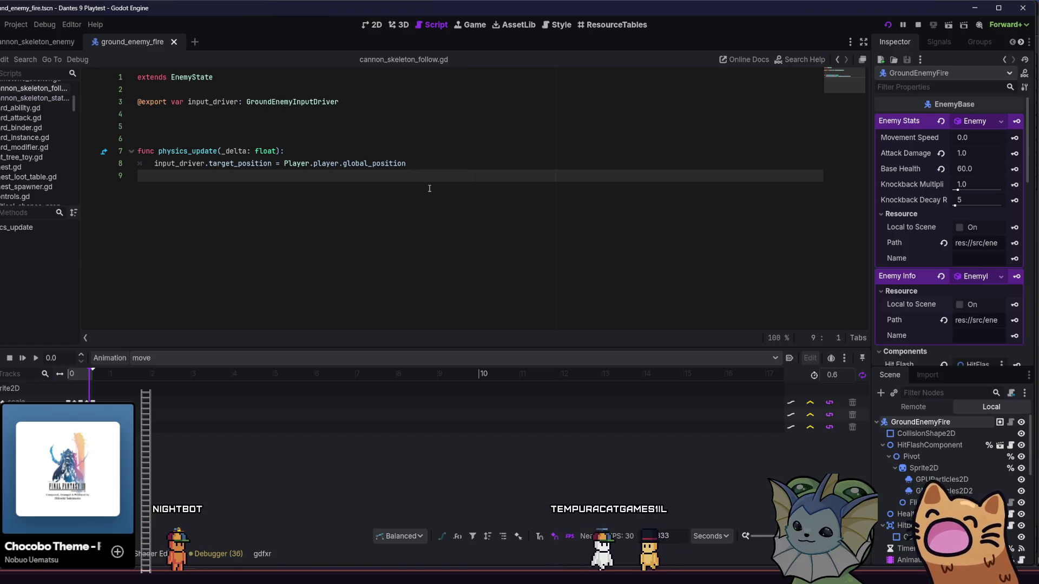
Quick-open enemy_info.gd, review its movement_direction variable, then close the ground_enemy_fire scene.
key("alt+shift+o")
type("enem")
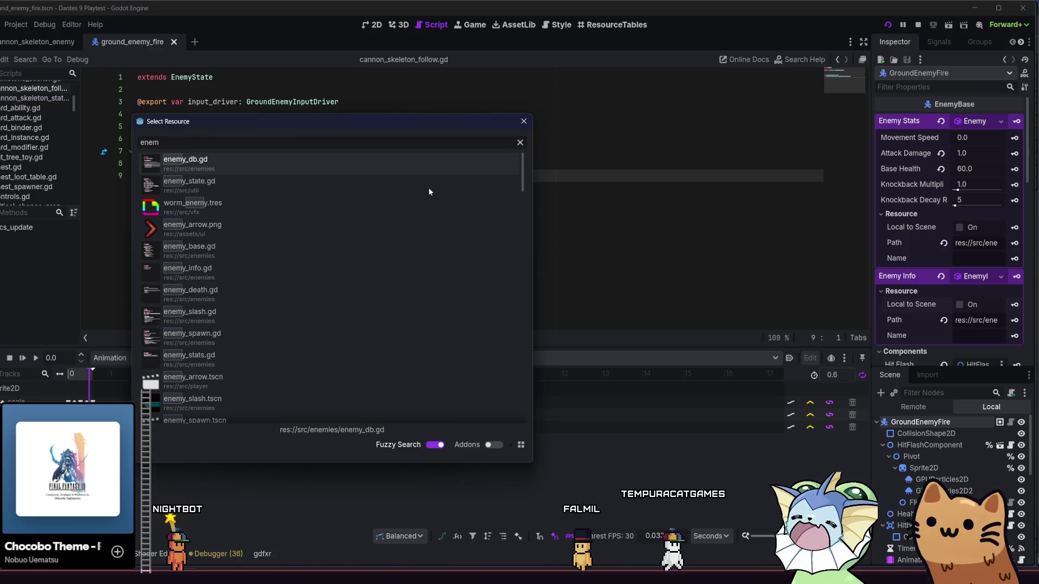
type("y_info")
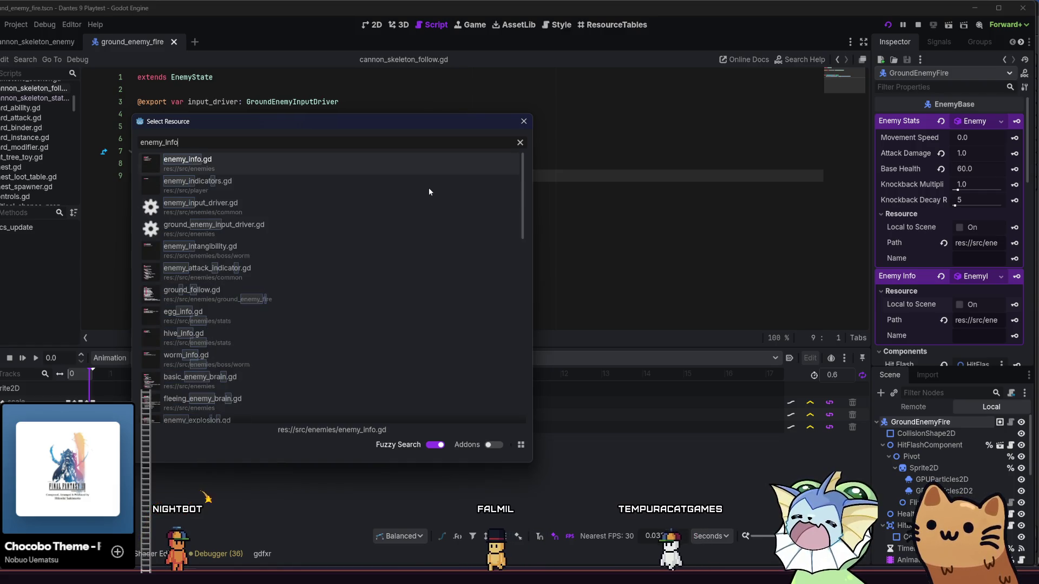
double_click(280, 160)
key("Up")
key("Up")
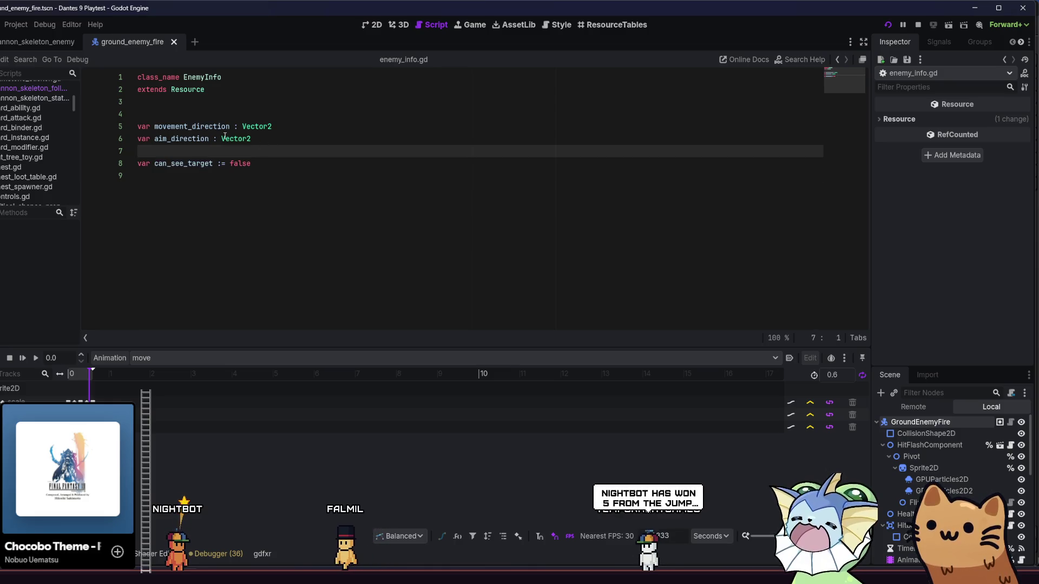
double_click(220, 126)
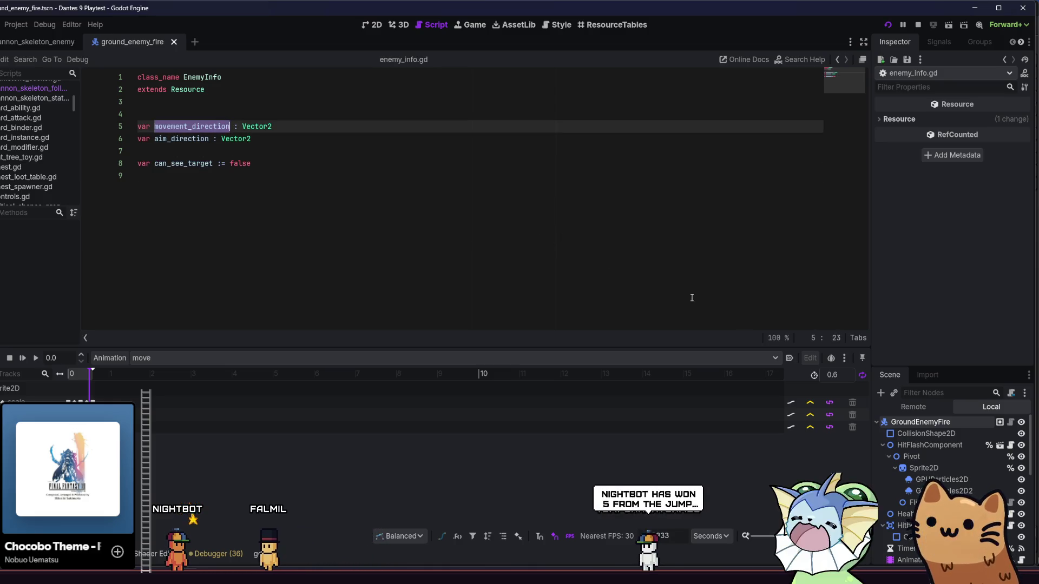
scroll(881, 459, "down", 5)
left_click(308, 186)
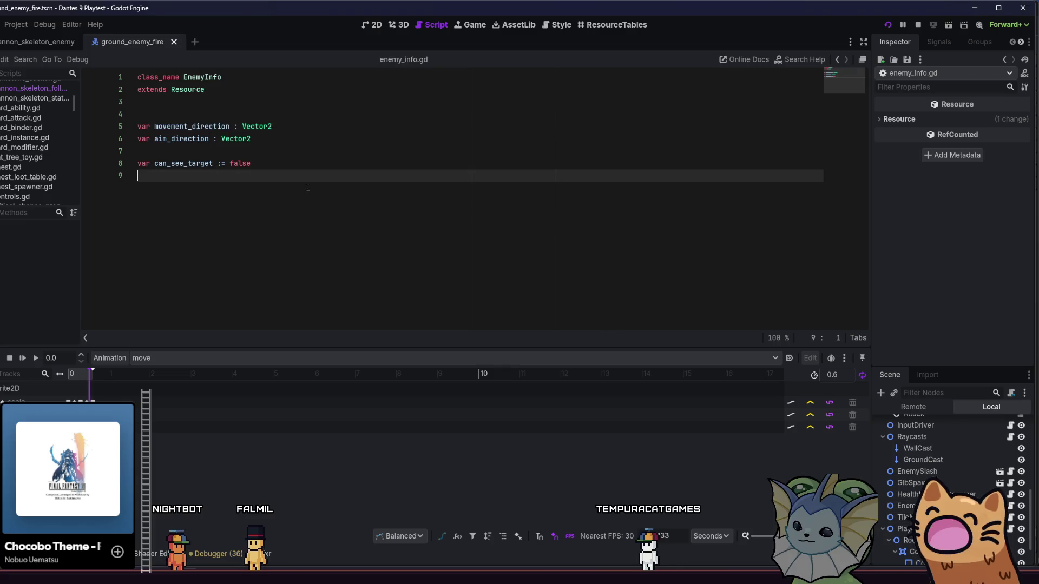
left_click(174, 42)
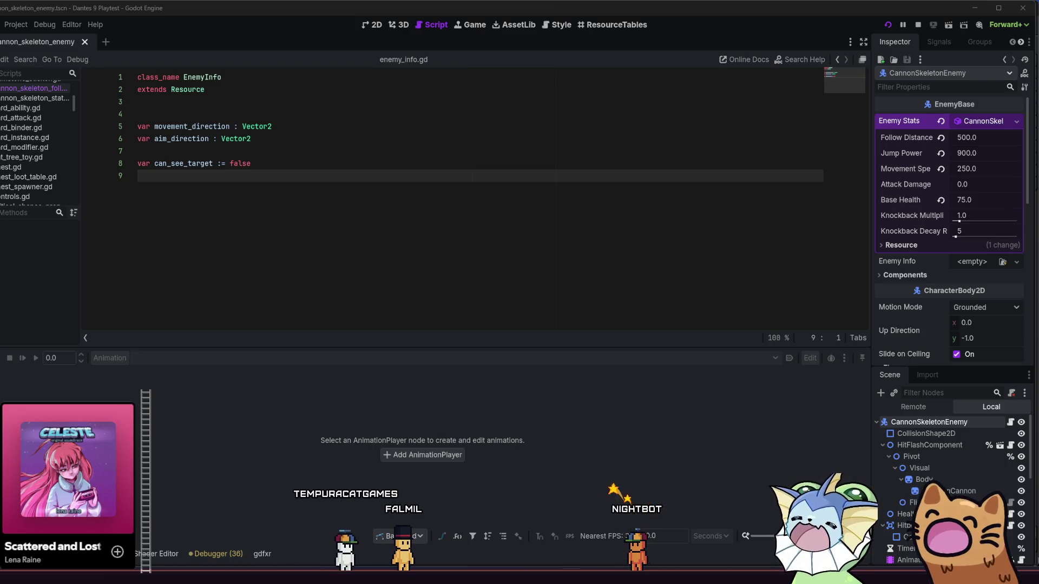
key("alt+Tab")
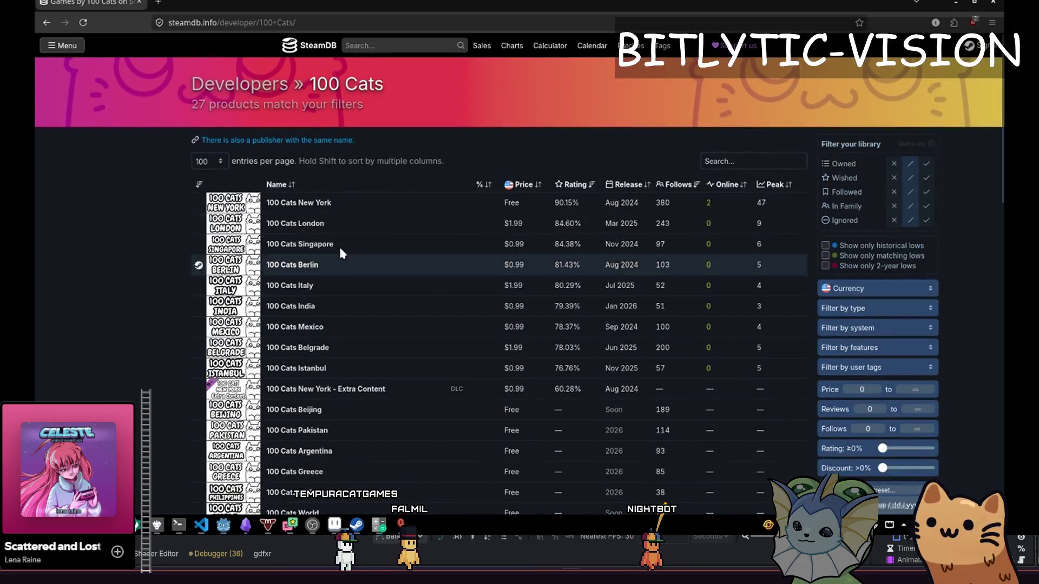
key("alt+Left")
left_click(682, 132)
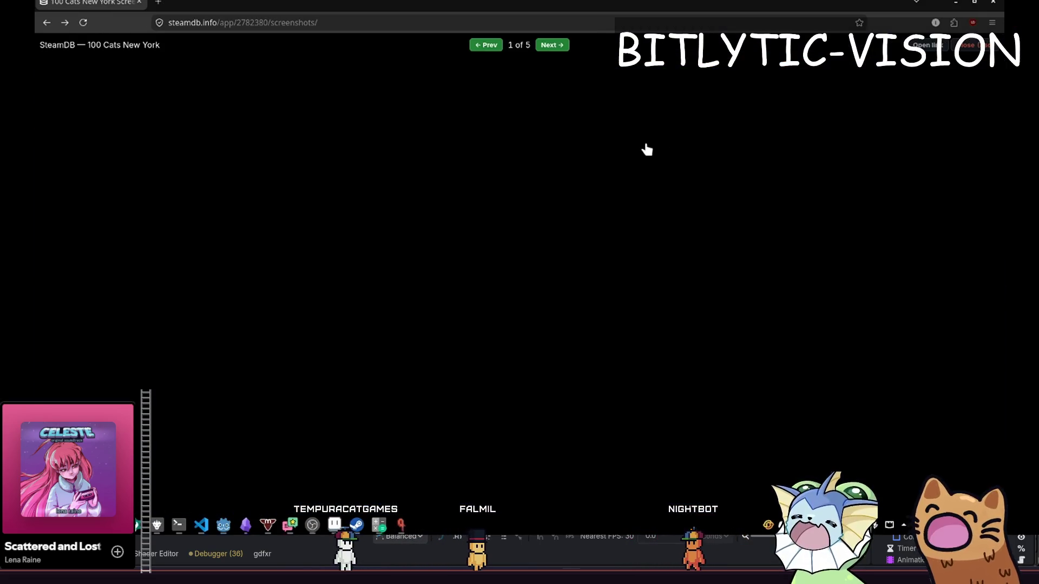
key("alt+Left")
key("alt+Left")
key("alt+Left")
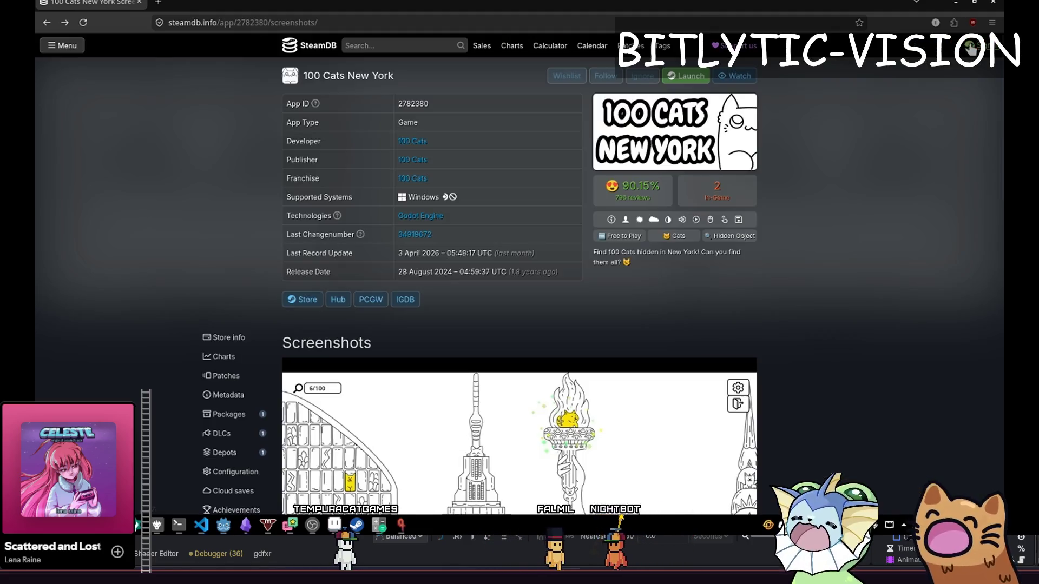
key("alt+Right")
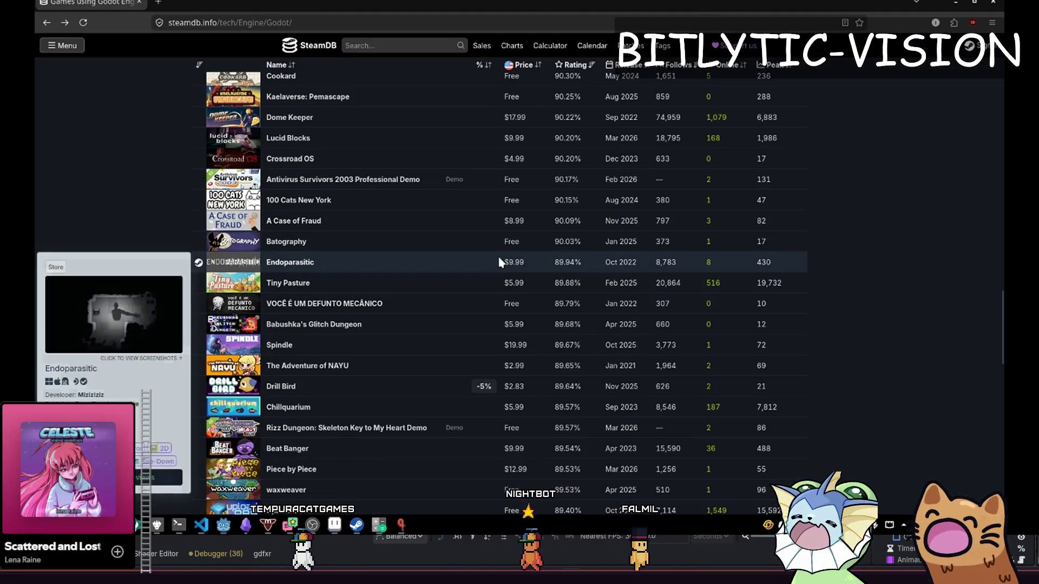
scroll(876, 259, "down", 3)
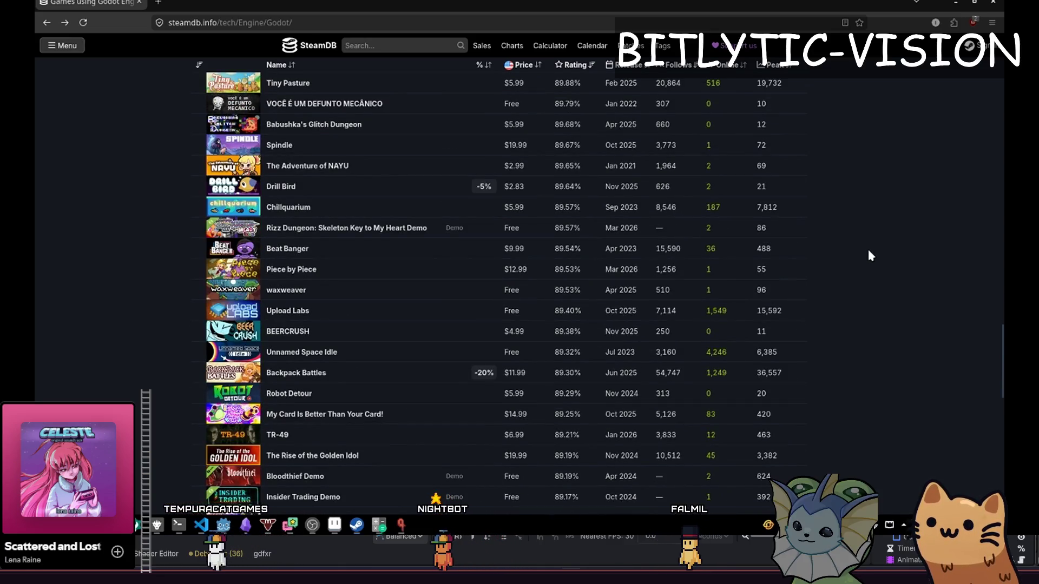
scroll(870, 254, "up", 7)
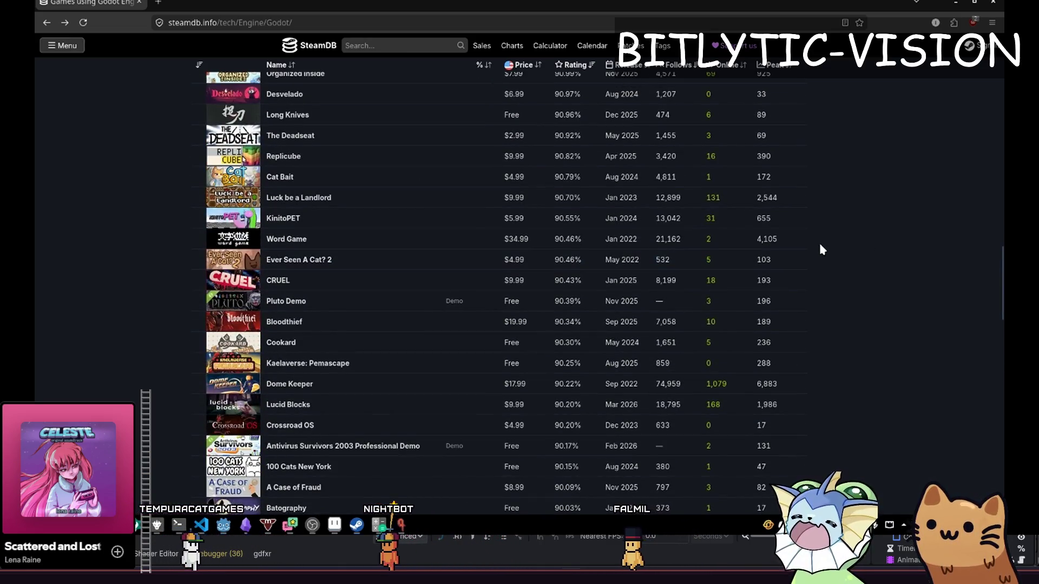
mouse_move(351, 208)
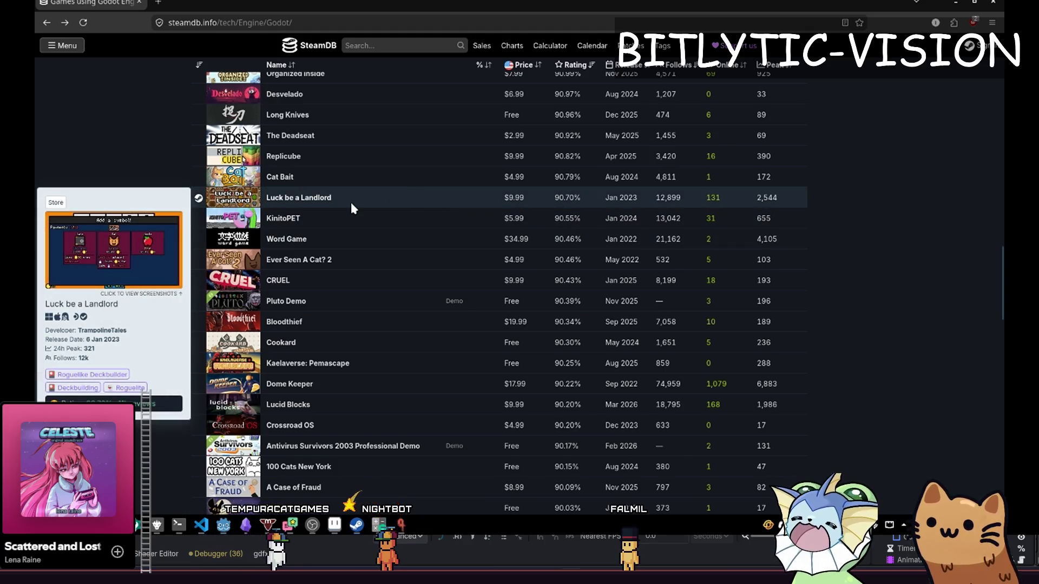
scroll(864, 243, "up", 2)
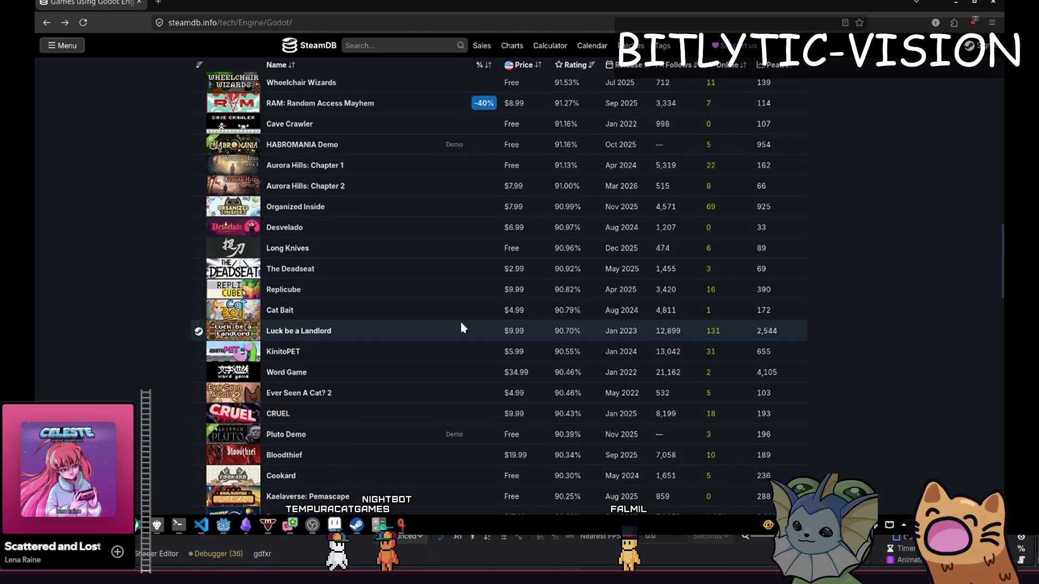
scroll(877, 298, "up", 4)
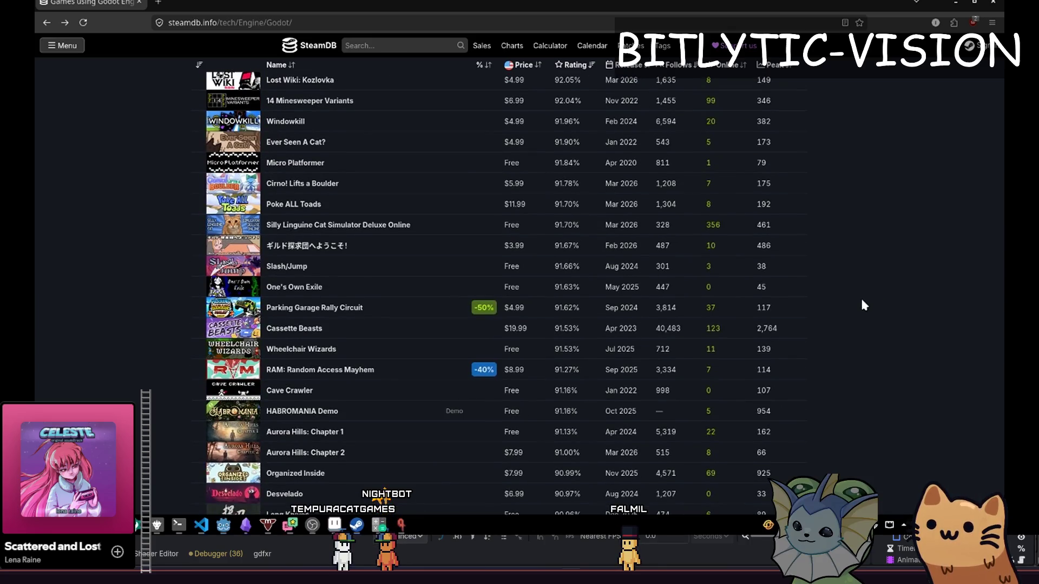
scroll(863, 301, "up", 5)
scroll(866, 303, "up", 3)
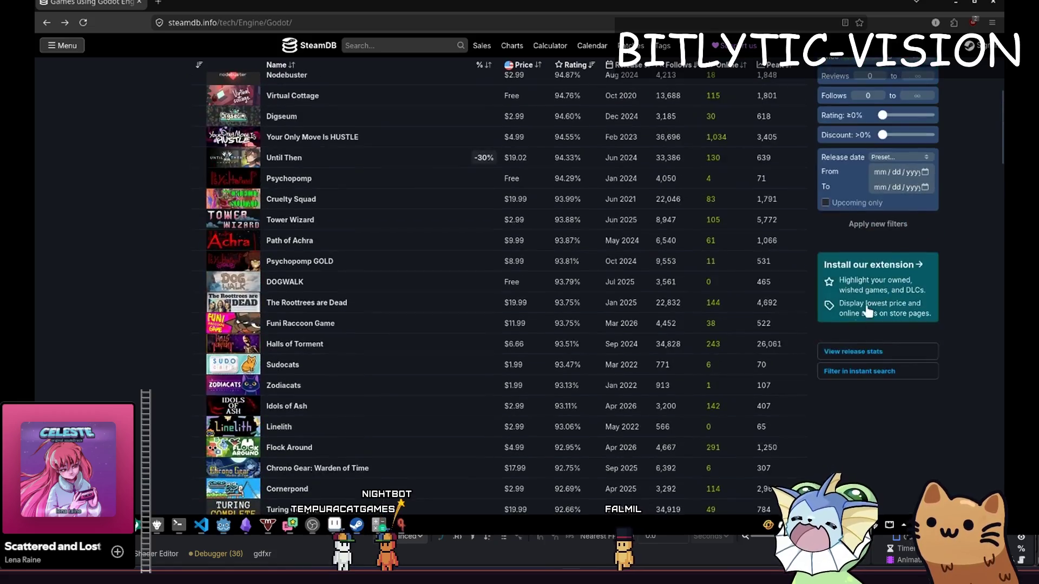
scroll(103, 308, "up", 4)
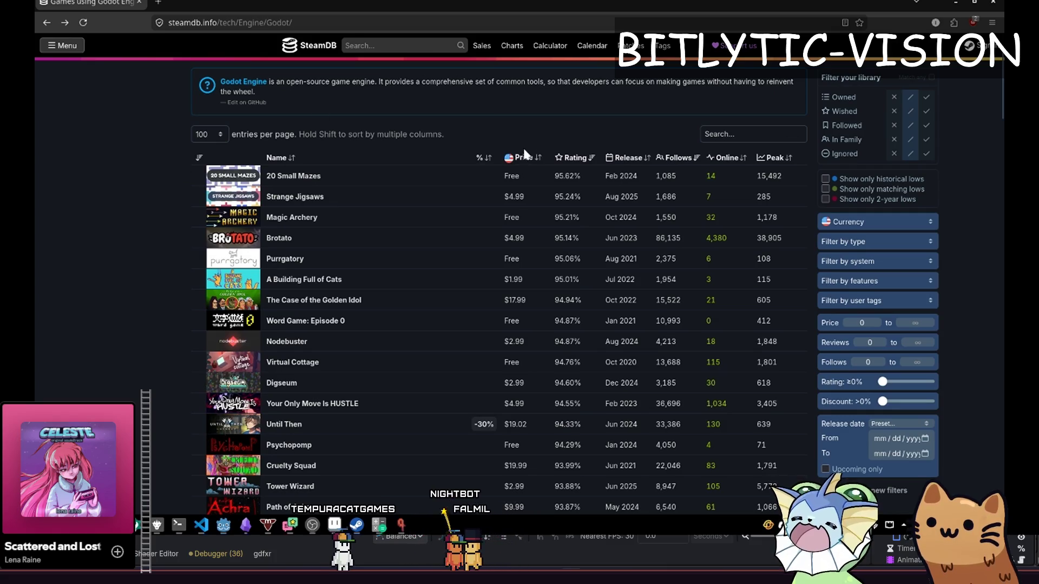
left_click(727, 157)
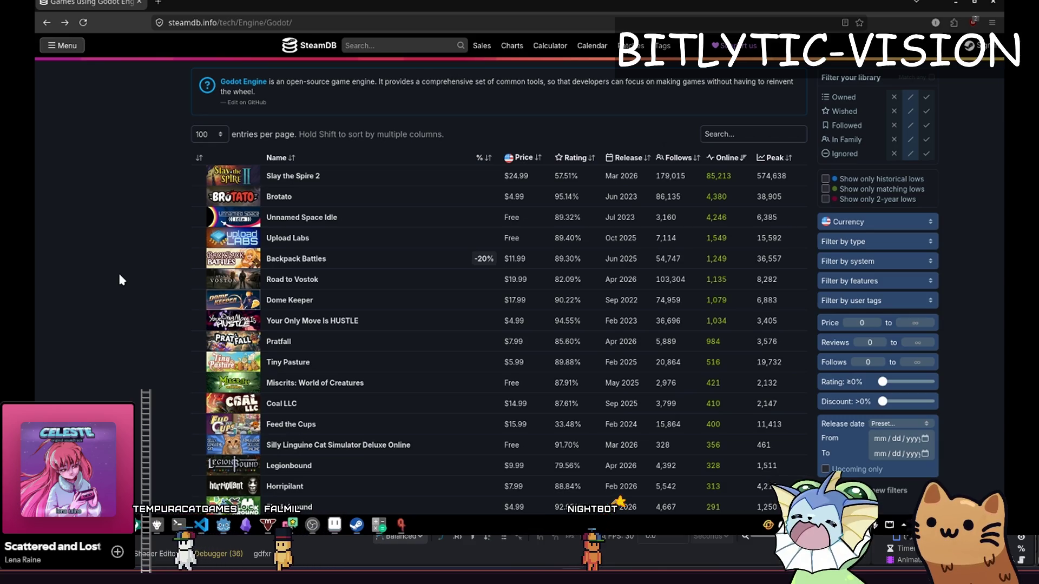
Open Lucid Blocks from the Godot games list in a new tab, then close it.
scroll(120, 277, "down", 3)
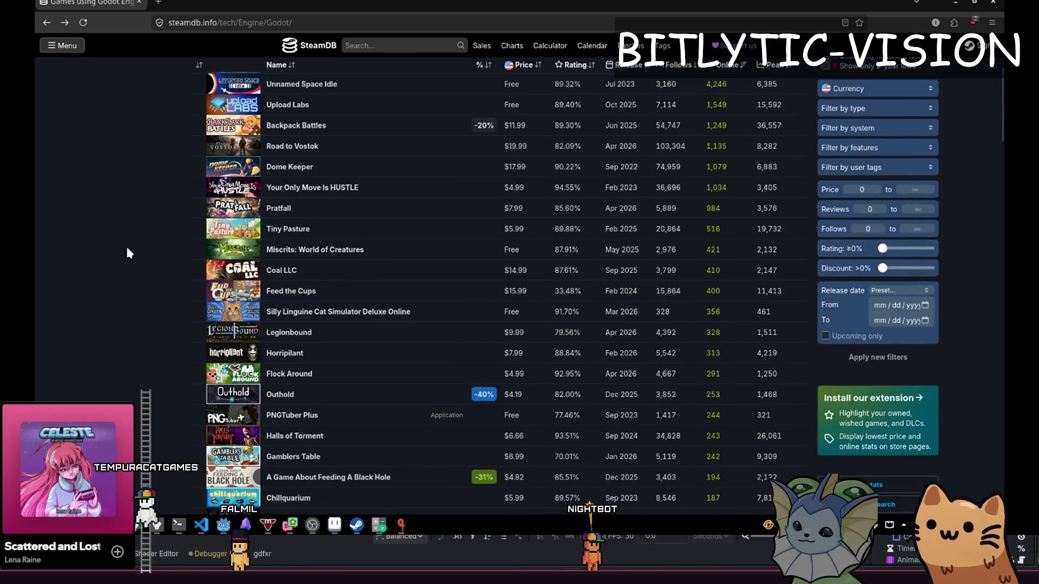
scroll(131, 242, "down", 5)
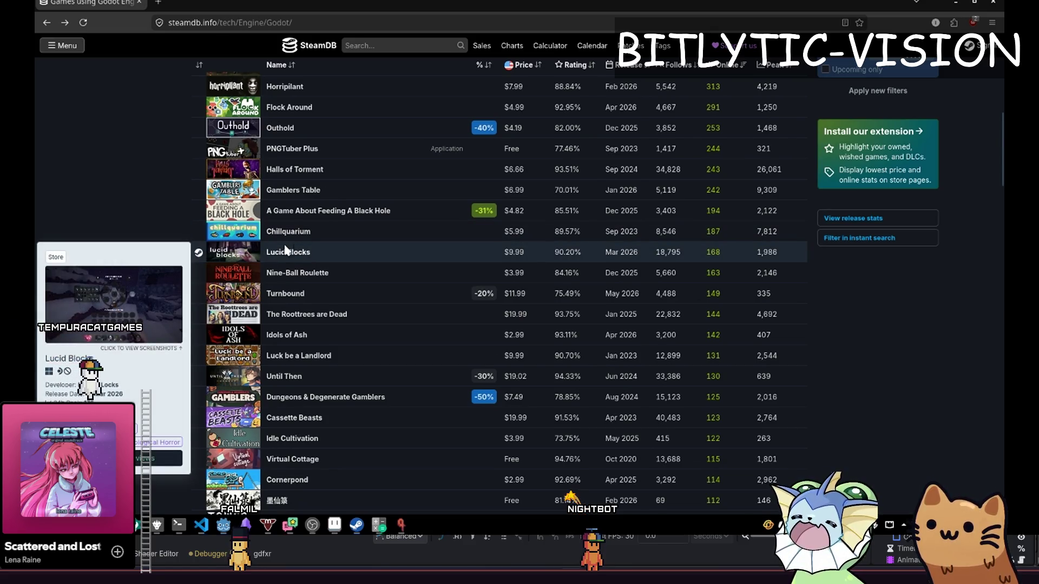
mouse_move(291, 257)
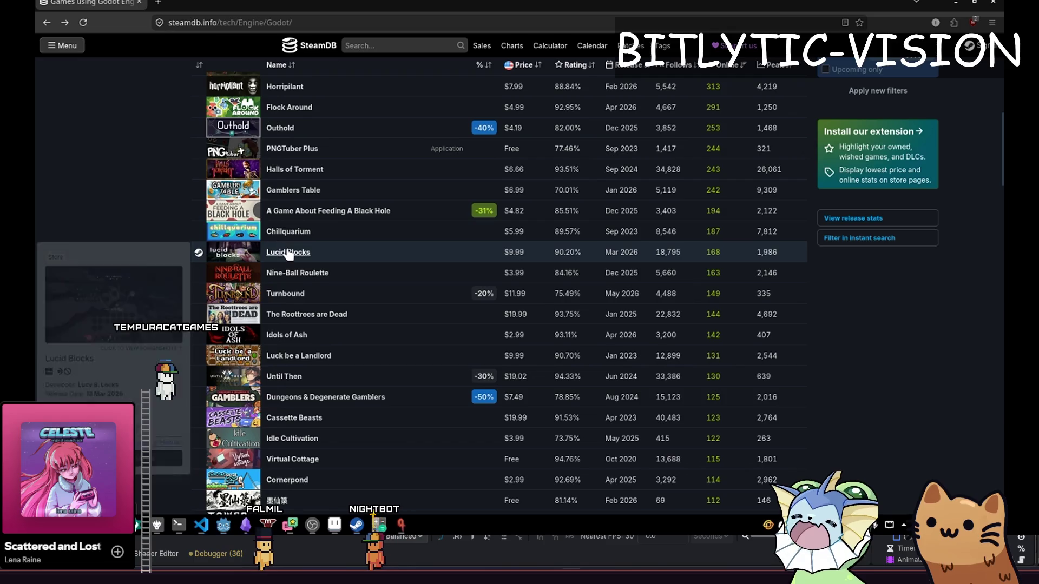
left_click(288, 253)
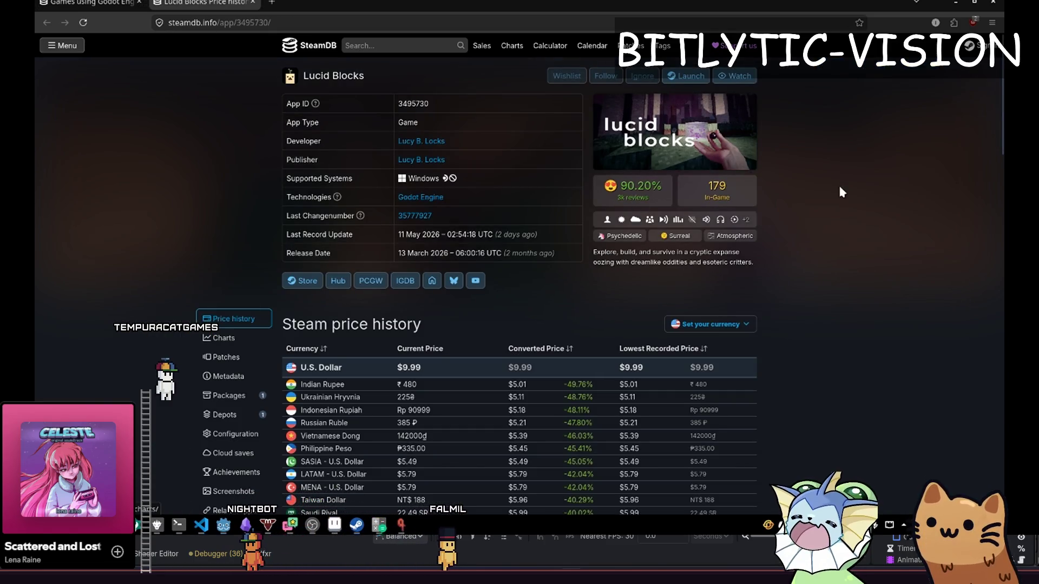
key("ctrl+w")
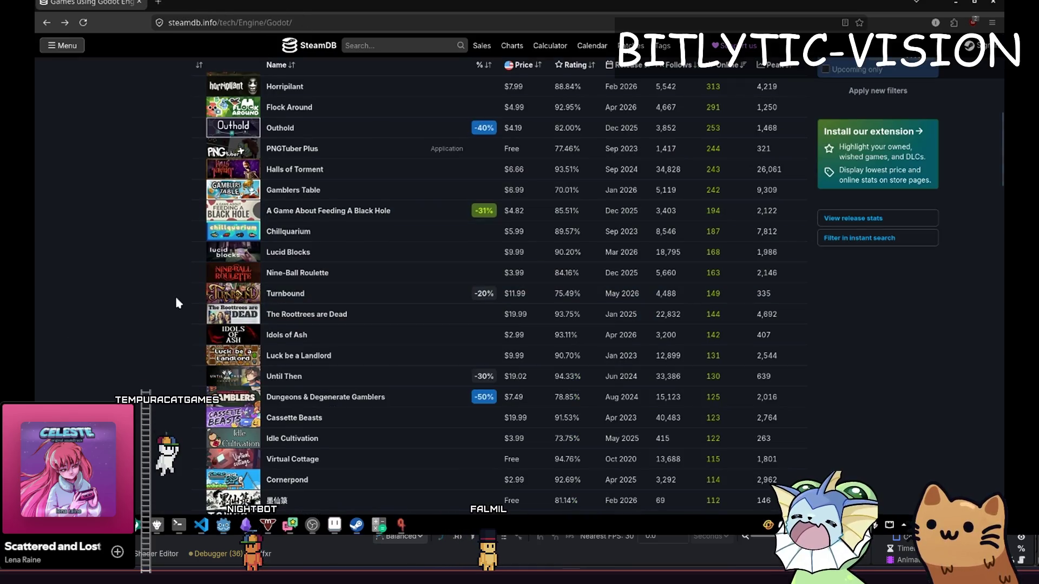
Go to page 2 of the Godot games list and sort it by all-time peak players.
scroll(163, 297, "down", 6)
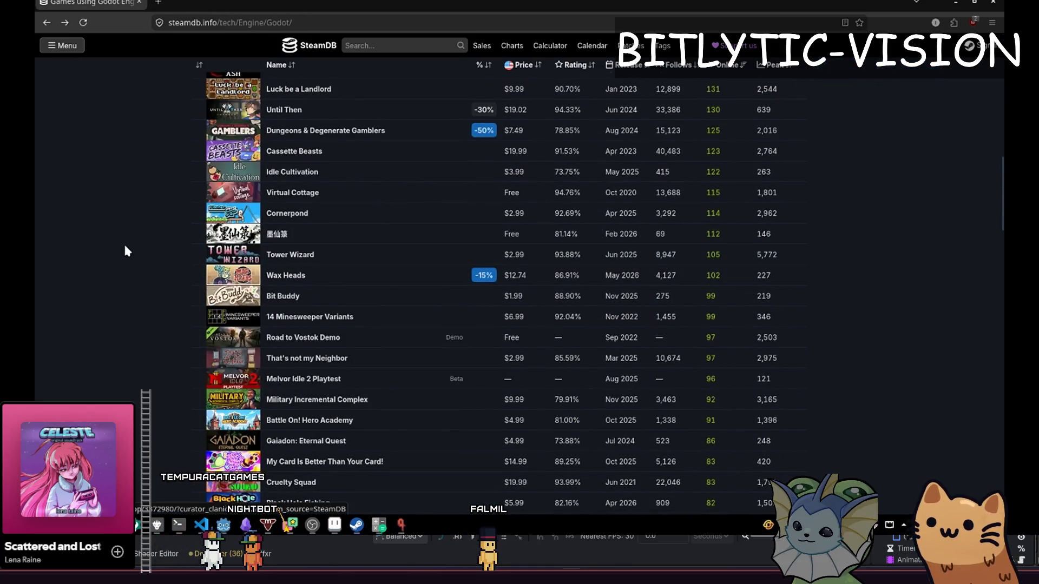
scroll(126, 248, "down", 2)
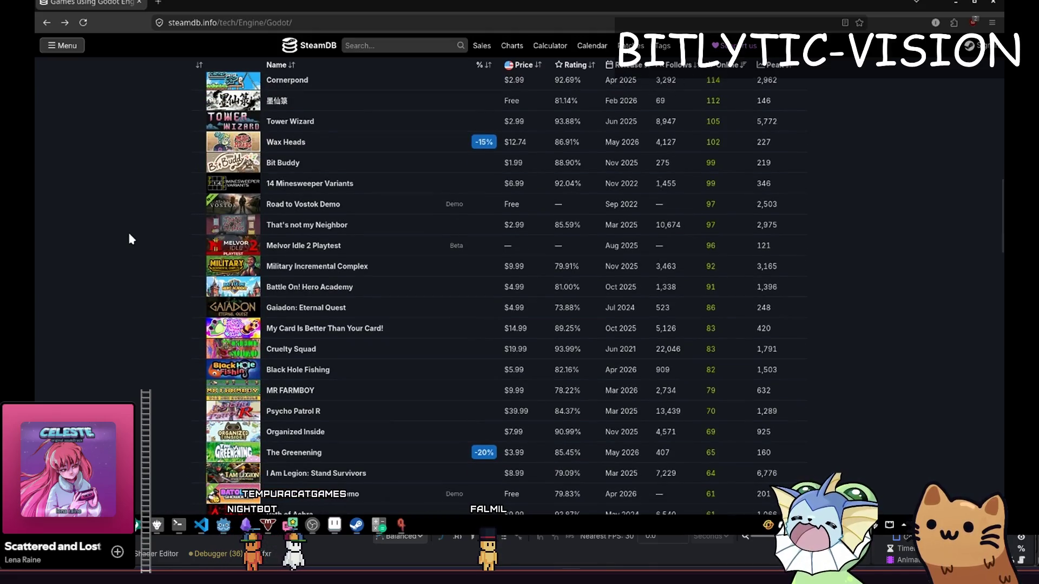
scroll(129, 235, "down", 3)
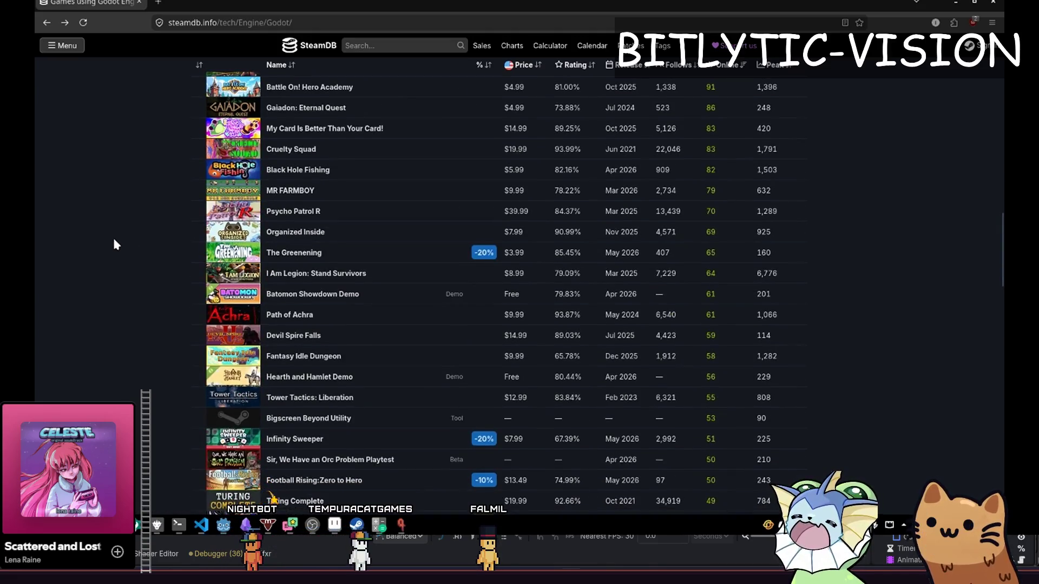
scroll(114, 245, "down", 3)
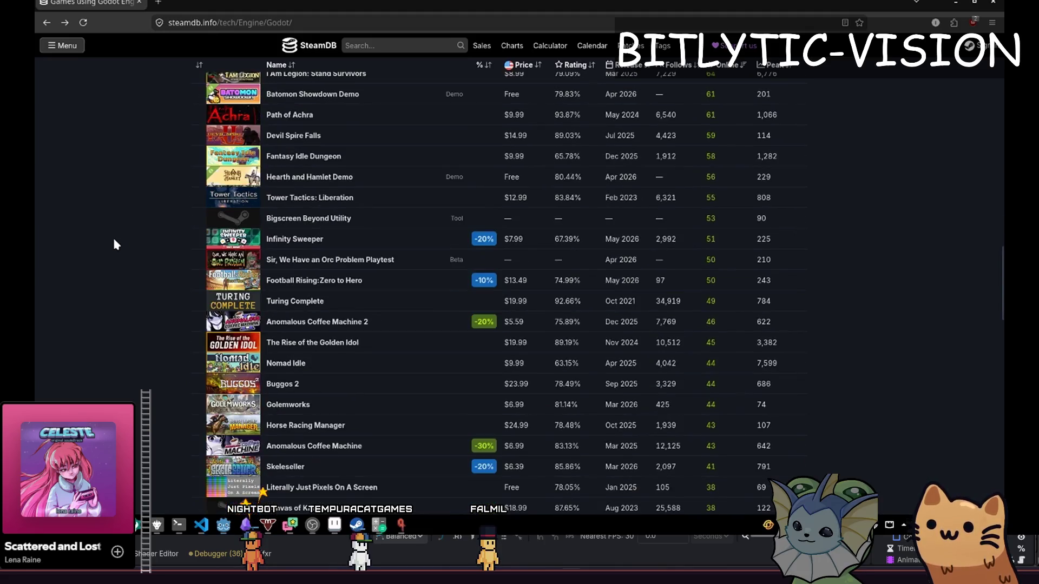
scroll(112, 236, "down", 4)
scroll(117, 234, "down", 4)
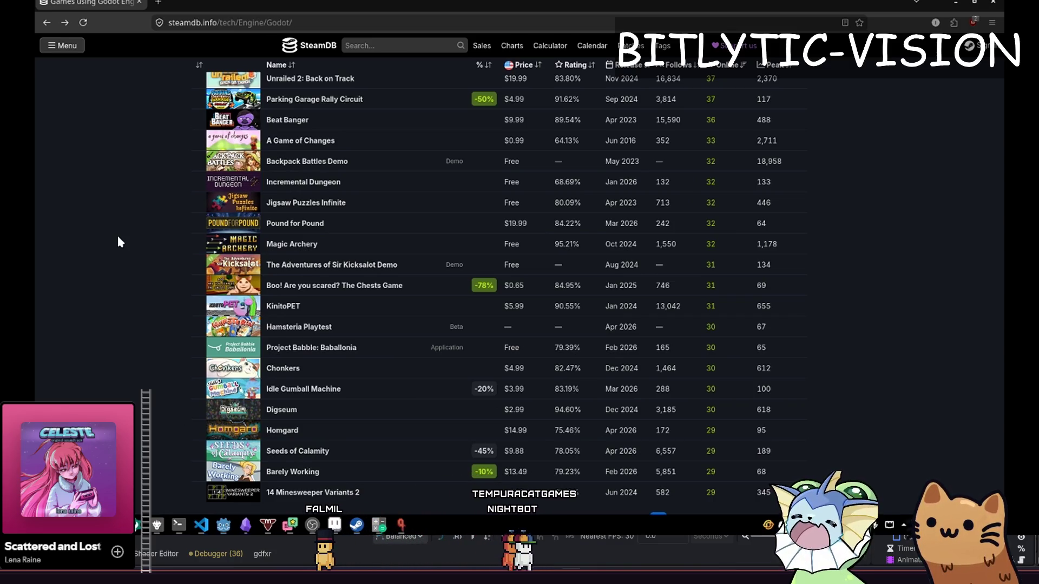
scroll(416, 216, "down", 4)
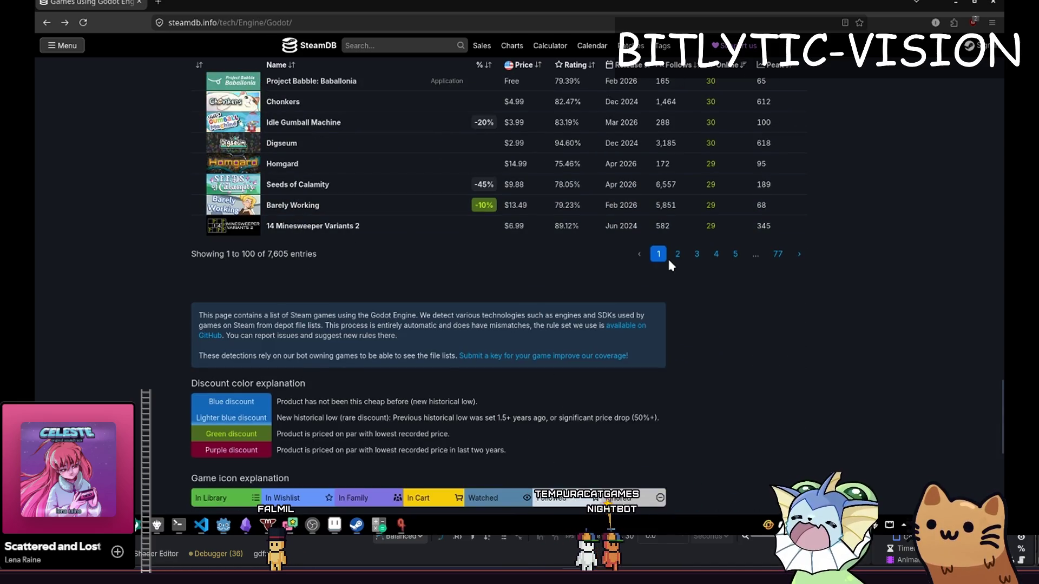
left_click(677, 254)
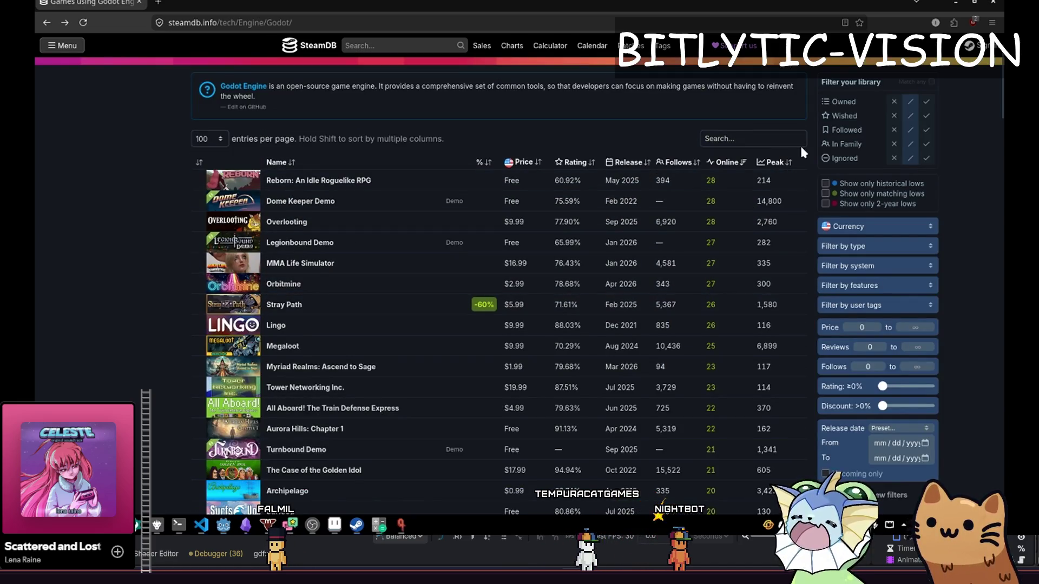
left_click(793, 165)
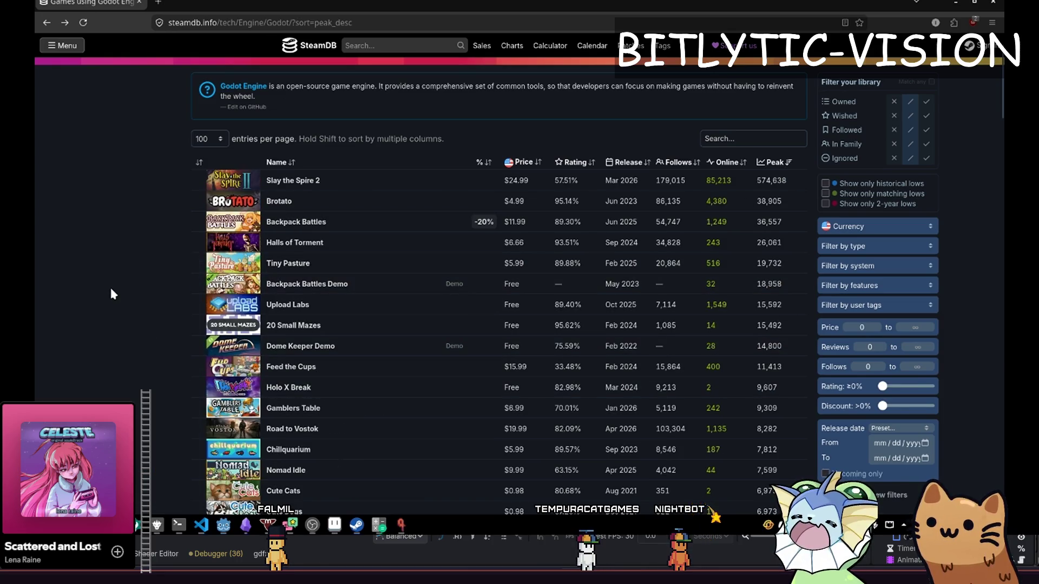
scroll(139, 276, "down", 2)
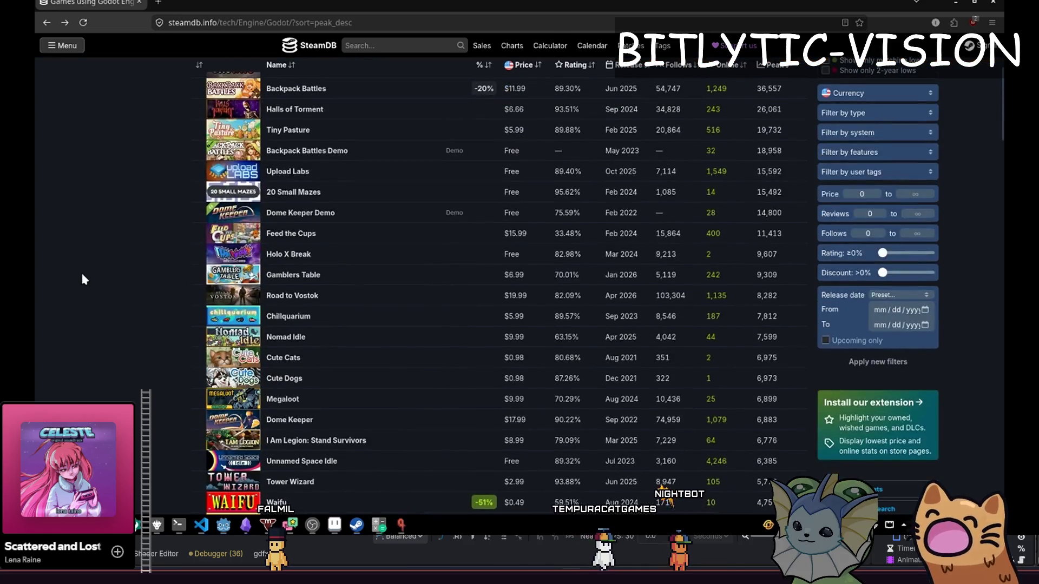
scroll(82, 279, "down", 4)
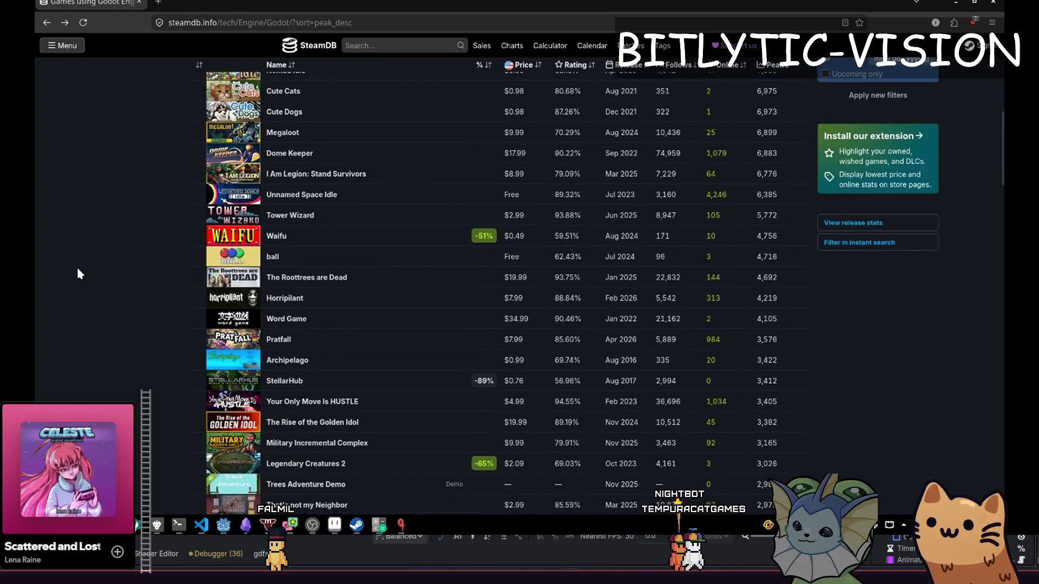
Search SteamDB for "dante's" and open the Dante's 9 app page.
left_click(356, 46)
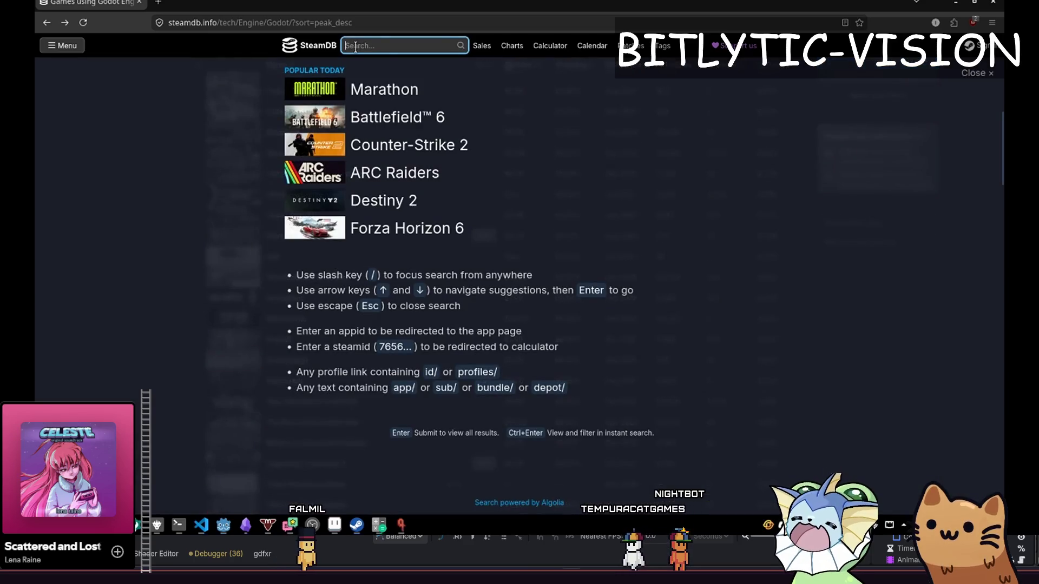
type("dante's")
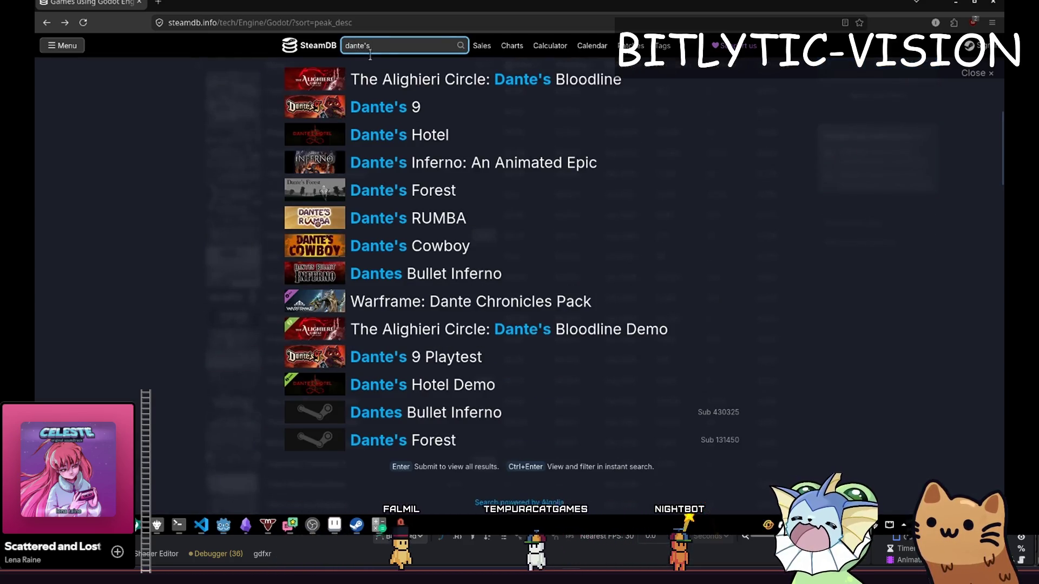
left_click(483, 106)
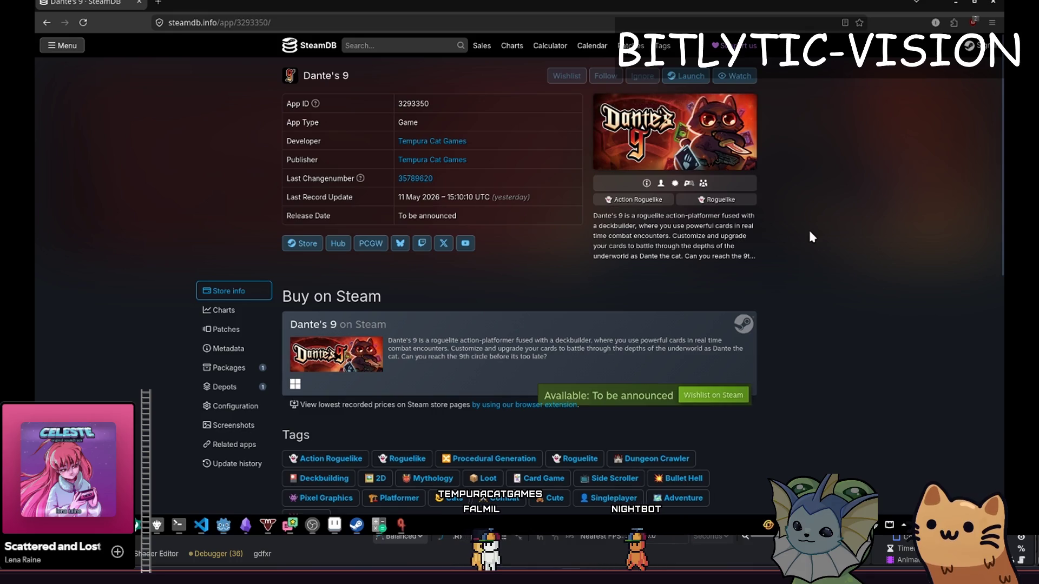
scroll(810, 227, "down", 2)
scroll(810, 225, "up", 2)
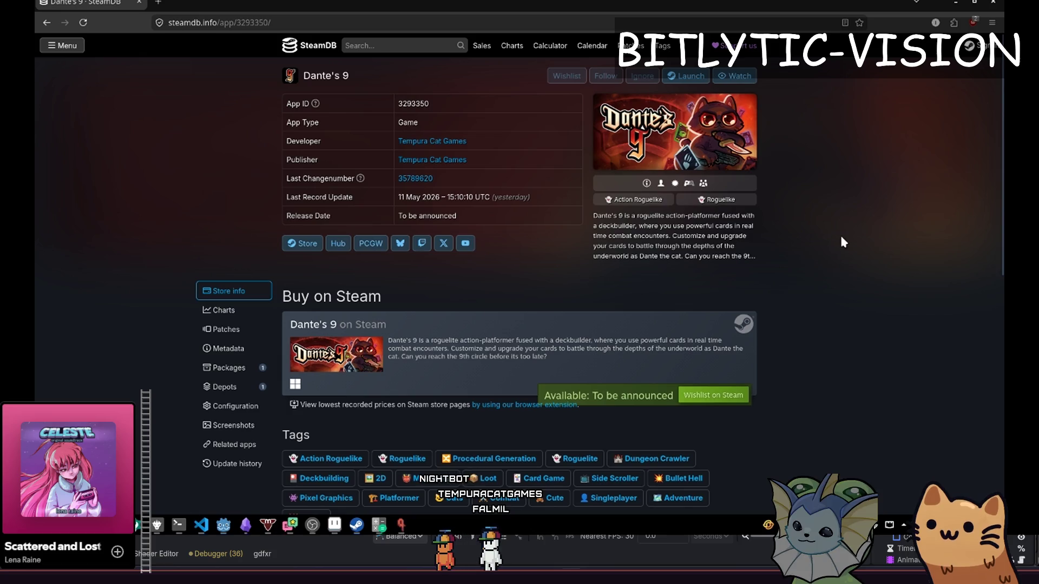
View Dante's 9 Playtest's player chart at one-month zoom, then return to the Dante's 9 page.
left_click(434, 48)
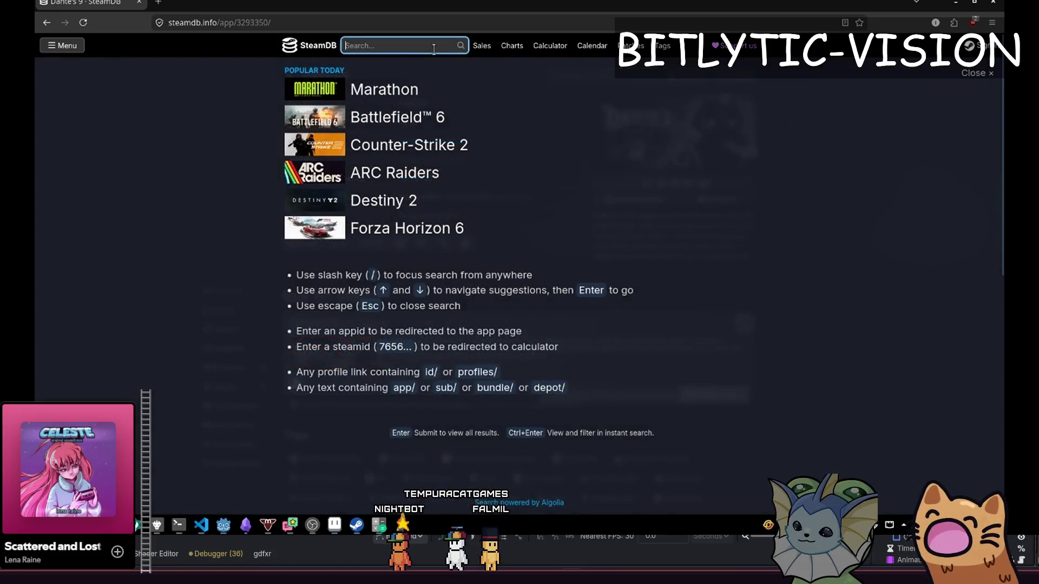
type("dante's 9")
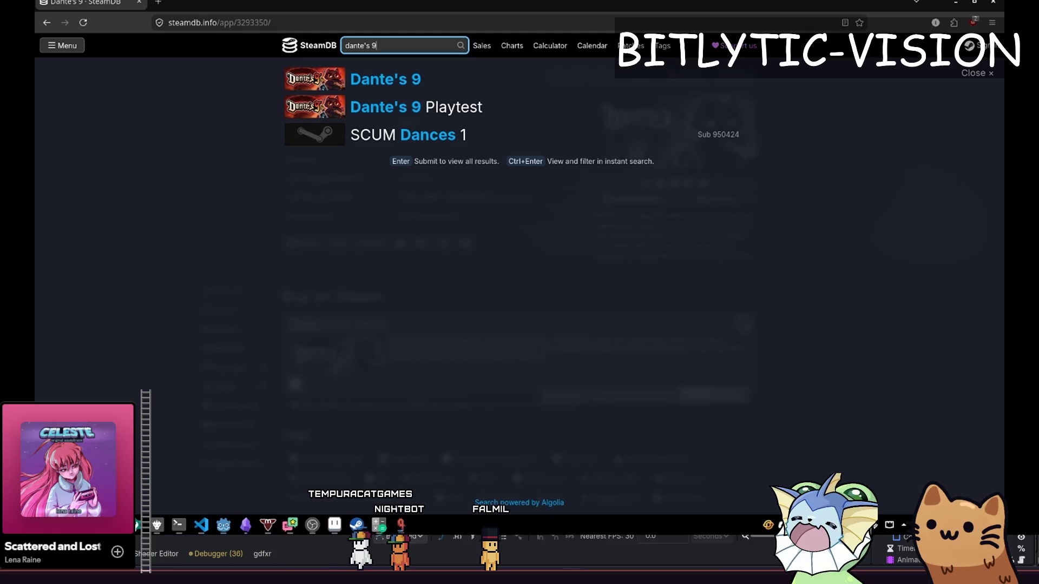
left_click(427, 106)
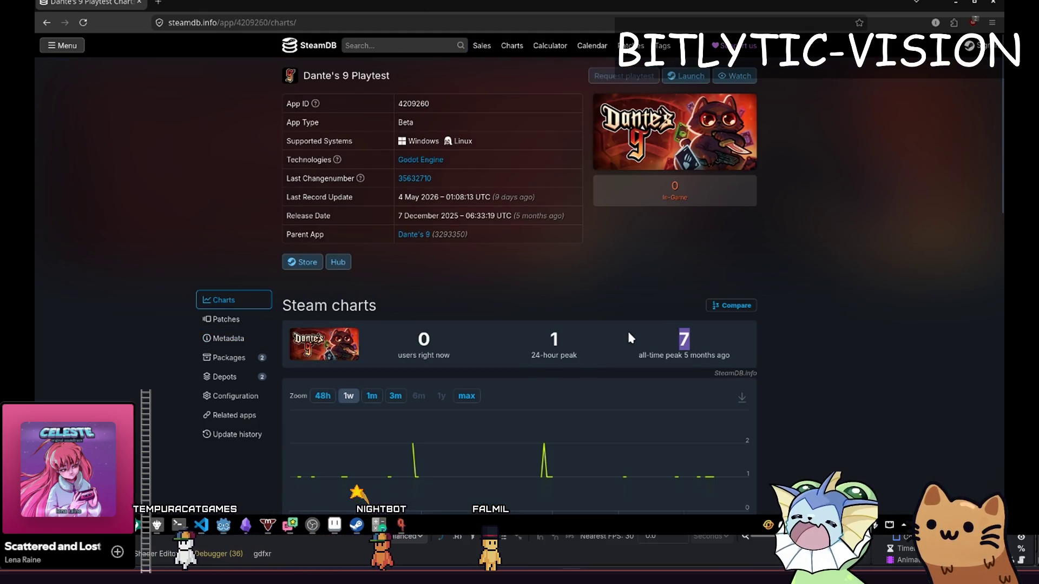
scroll(741, 353, "down", 4)
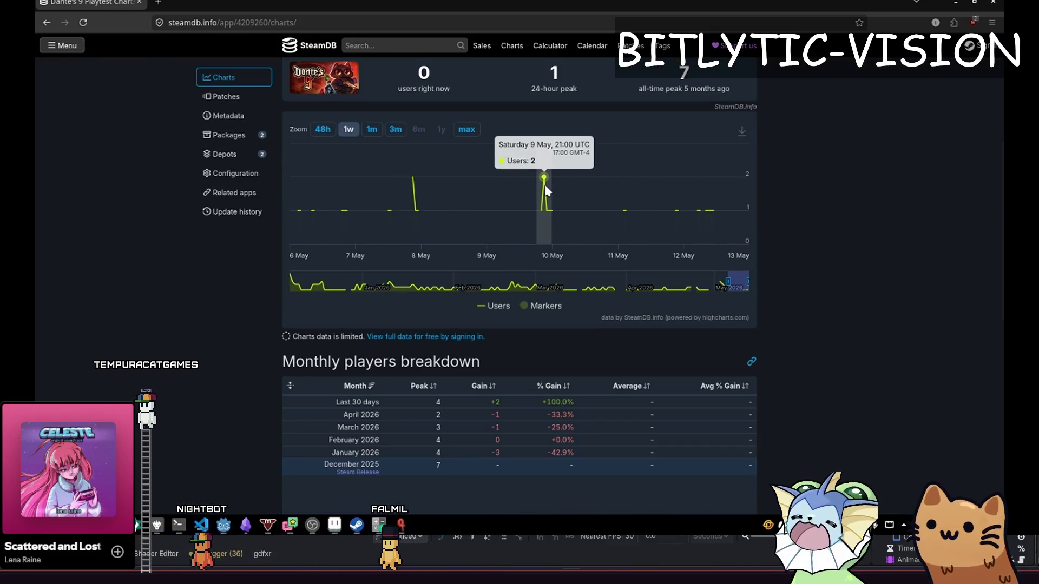
left_click(372, 129)
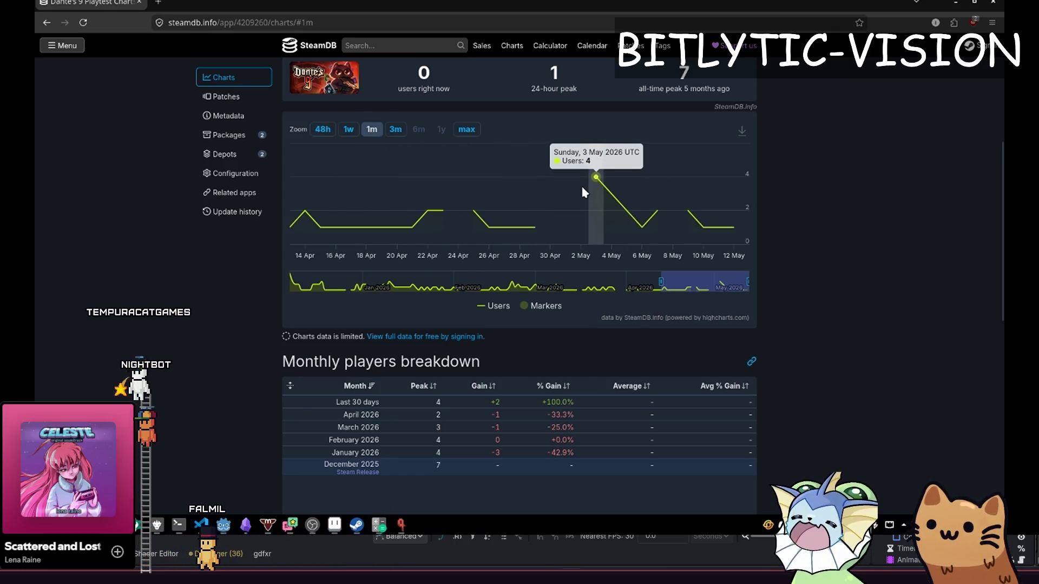
key("alt+Left")
left_click(780, 234)
scroll(851, 265, "down", 5)
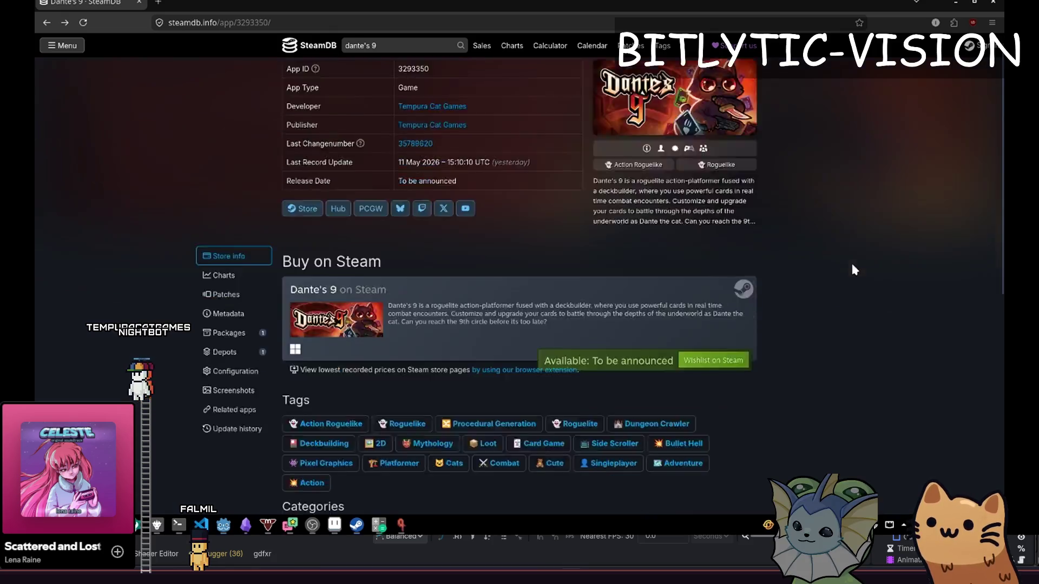
Go back to the peak-sorted Godot games list, then switch to the Godot editor window.
scroll(837, 261, "up", 5)
left_click(421, 45)
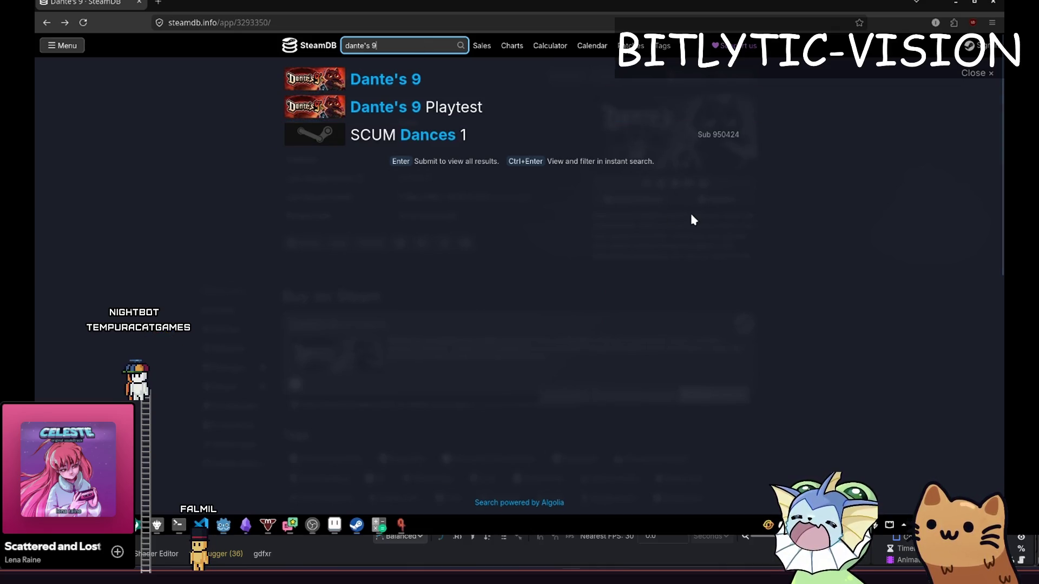
left_click(679, 227)
key("alt+Left")
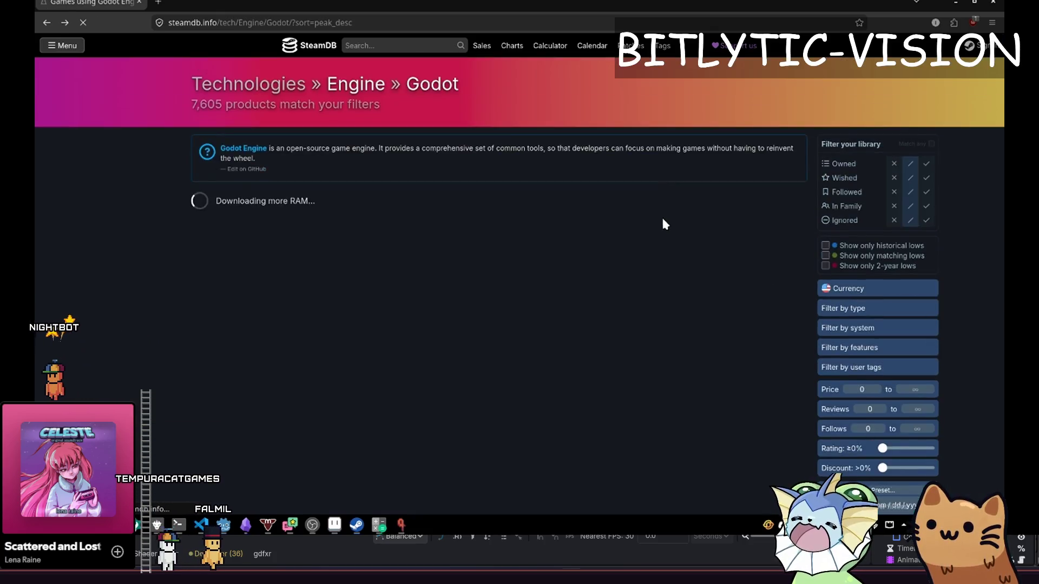
scroll(840, 292, "up", 10)
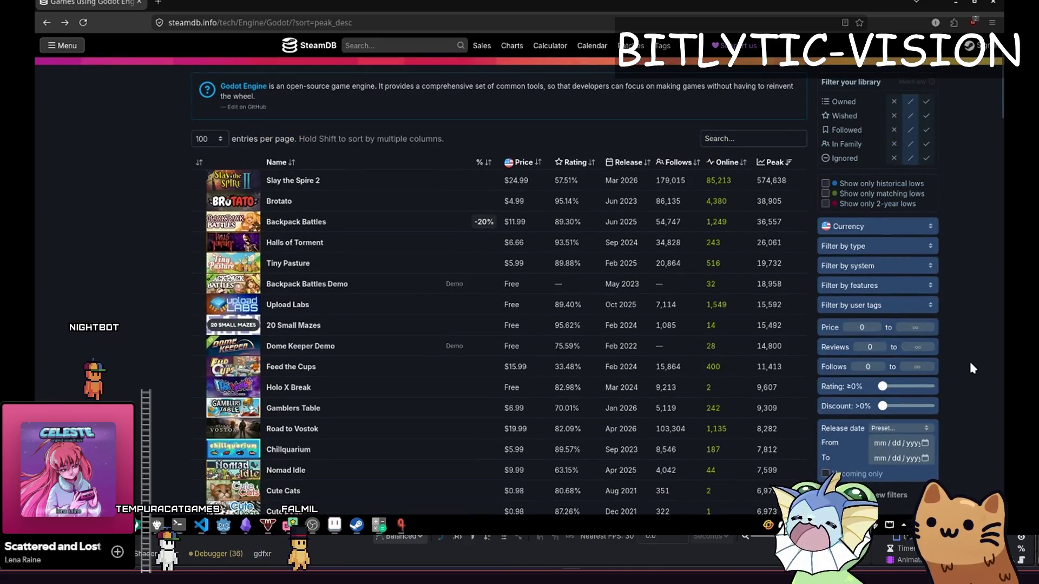
key("alt+Tab")
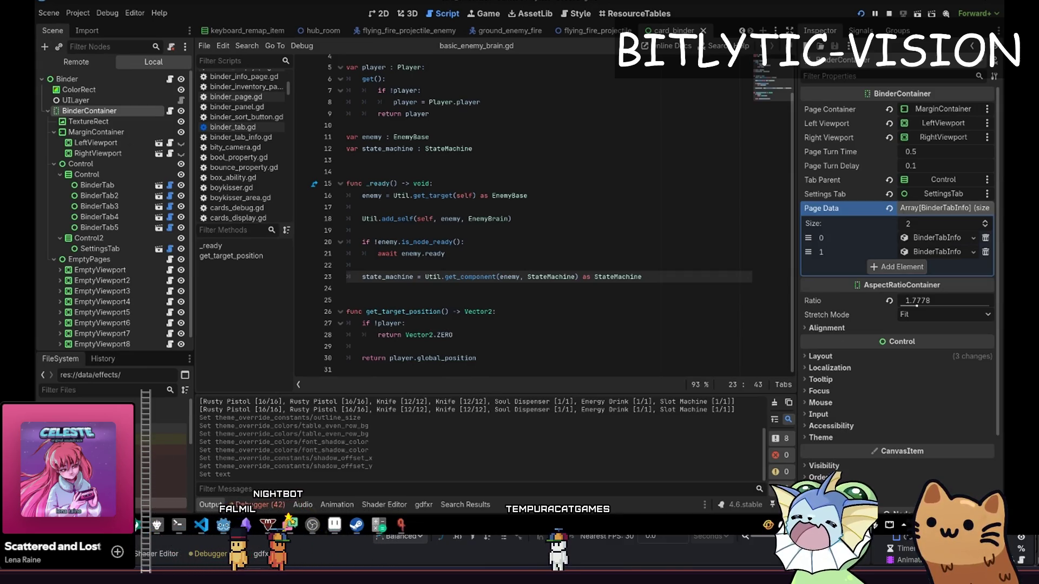
Add a macOS export preset, note the ETC2 ASTC error, then bring up Project Settings.
left_click(63, 12)
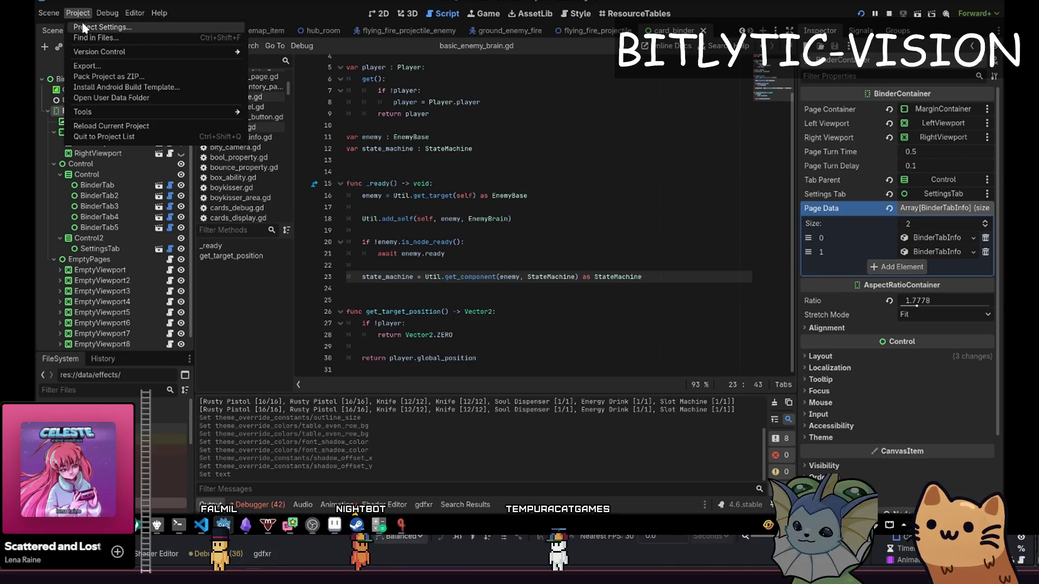
left_click(98, 67)
left_click(284, 52)
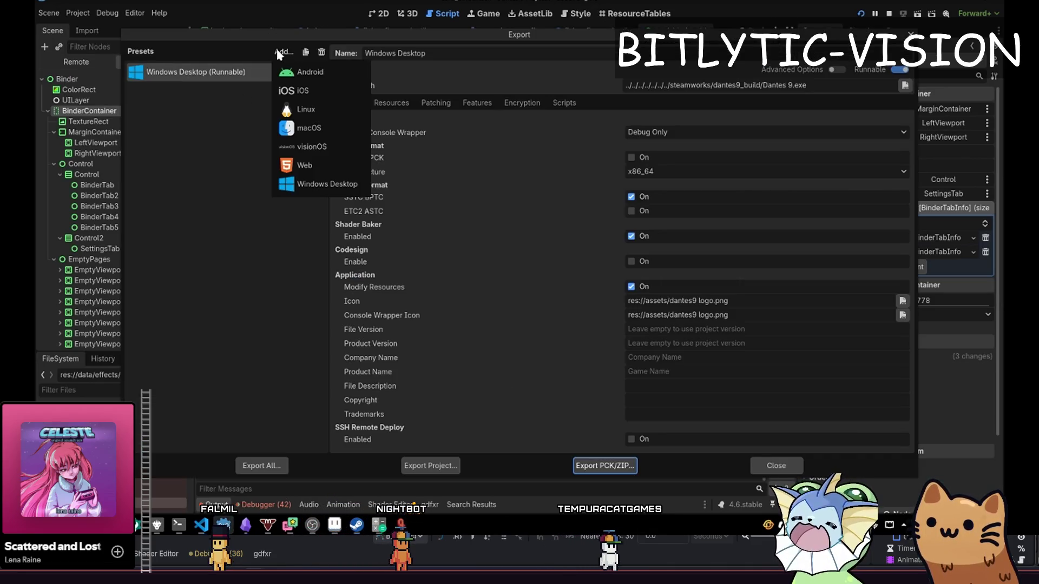
left_click(295, 126)
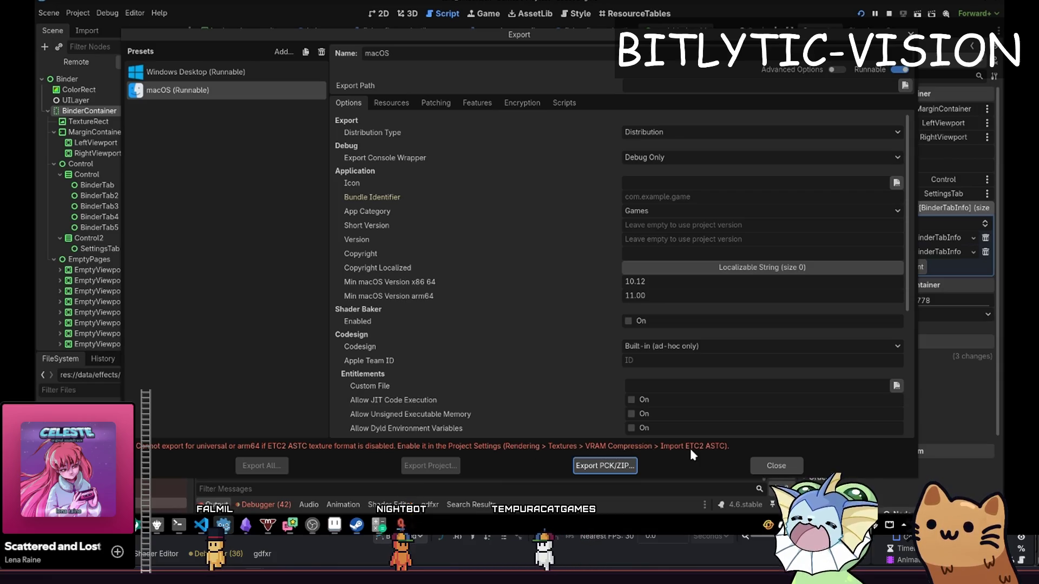
left_click(757, 466)
left_click(78, 13)
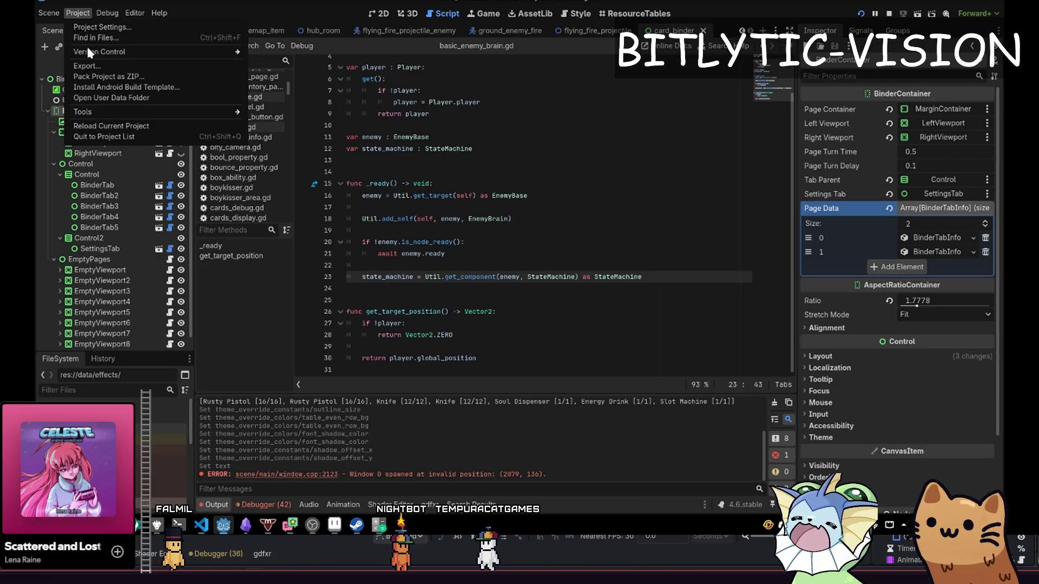
left_click(81, 28)
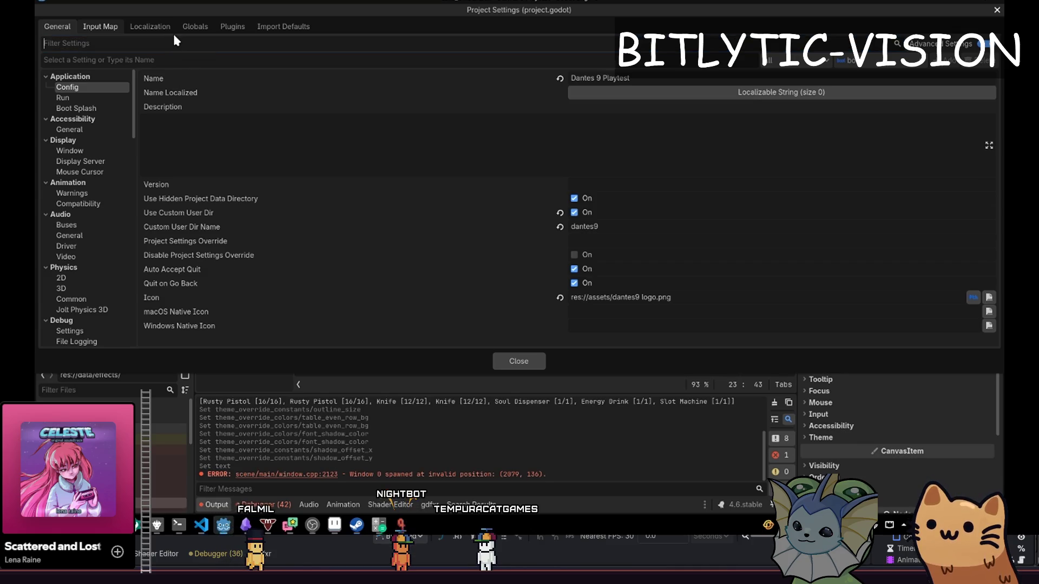
Filter by 'compress', enable Rendering > Textures Import ETC2 ASTC, then save, restart and reload.
type("compress")
left_click(95, 88)
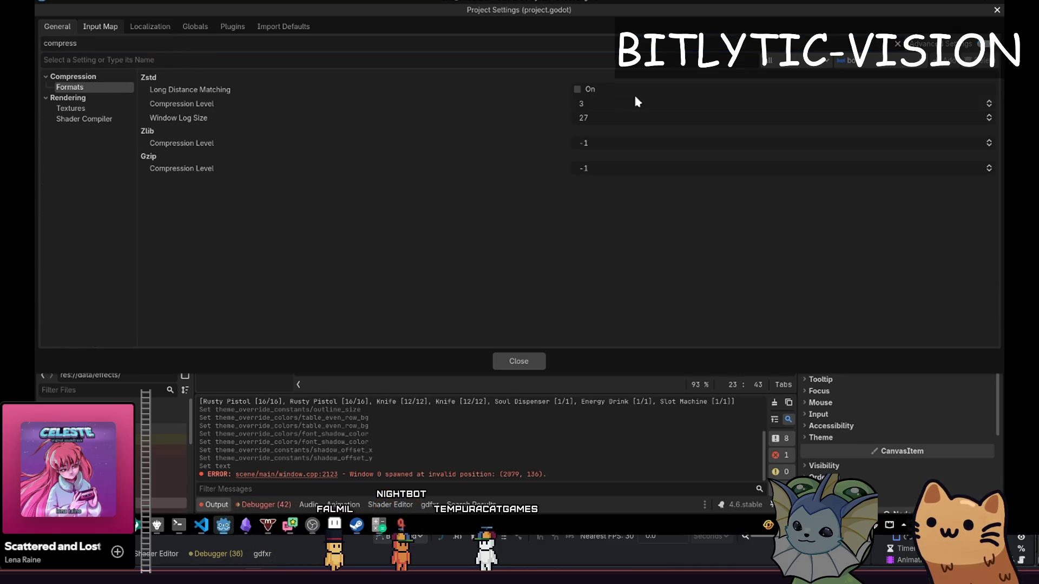
left_click(68, 110)
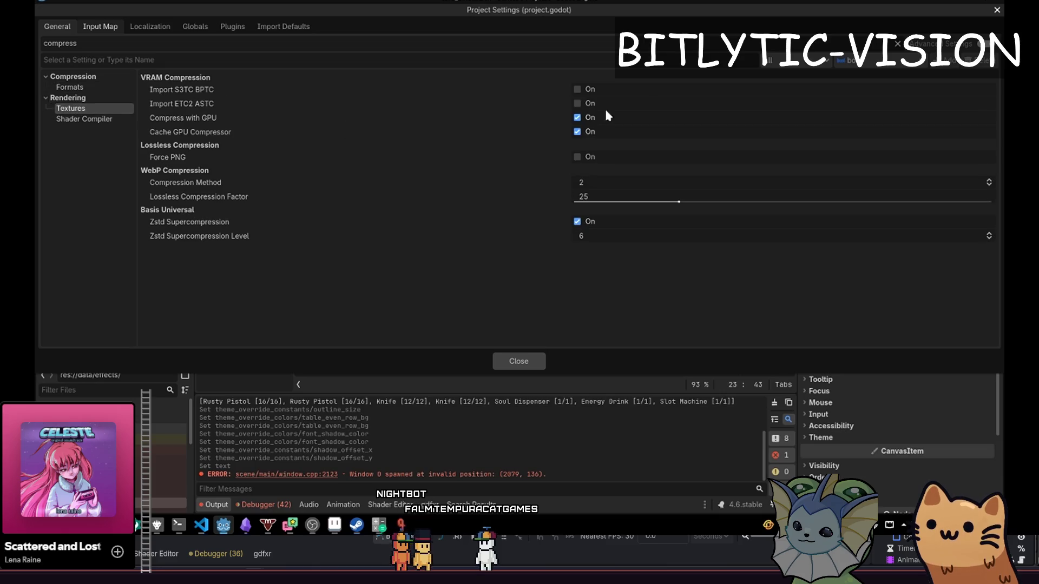
left_click(577, 104)
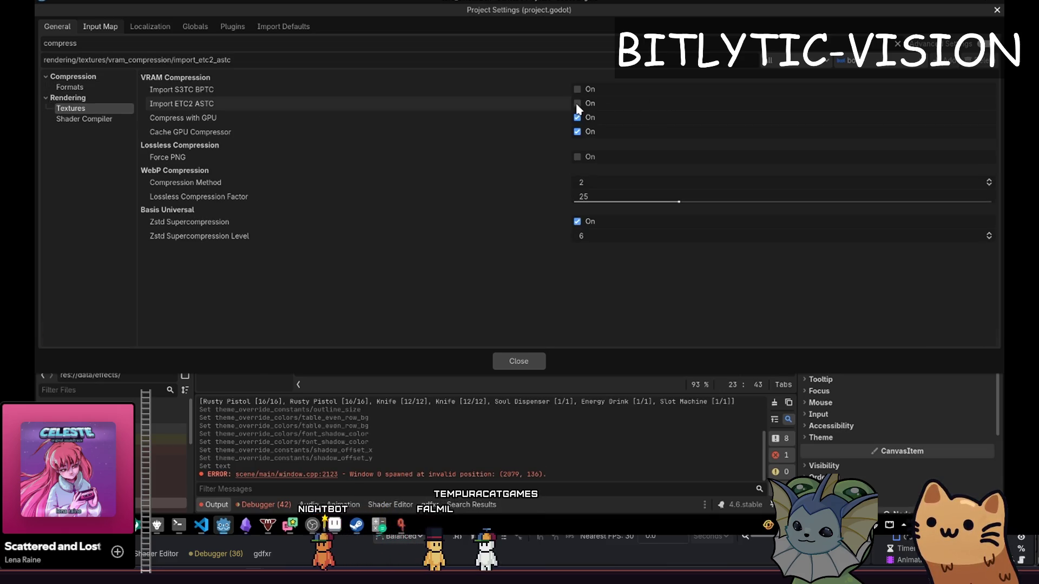
left_click(941, 337)
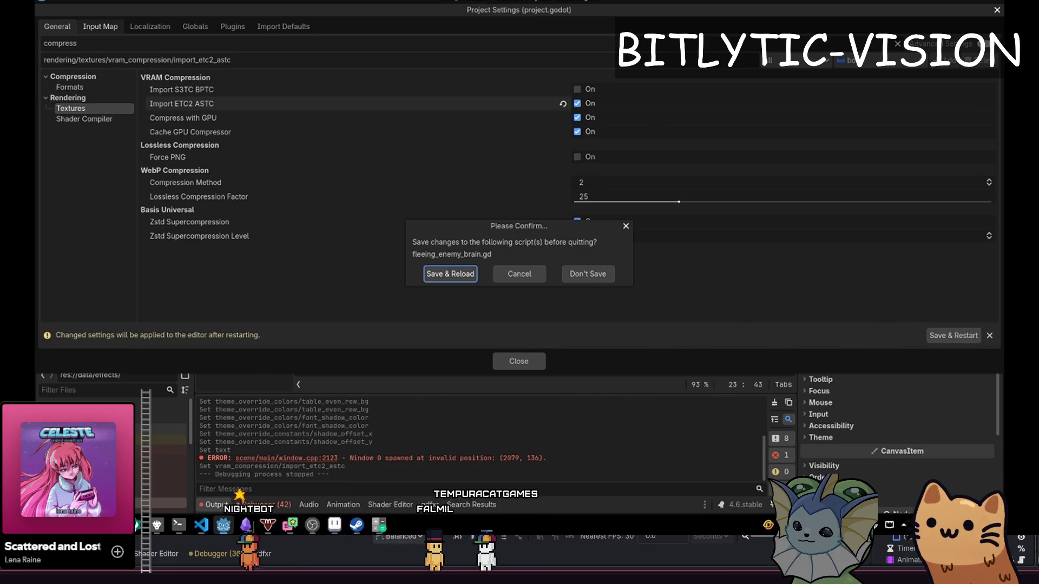
left_click(459, 274)
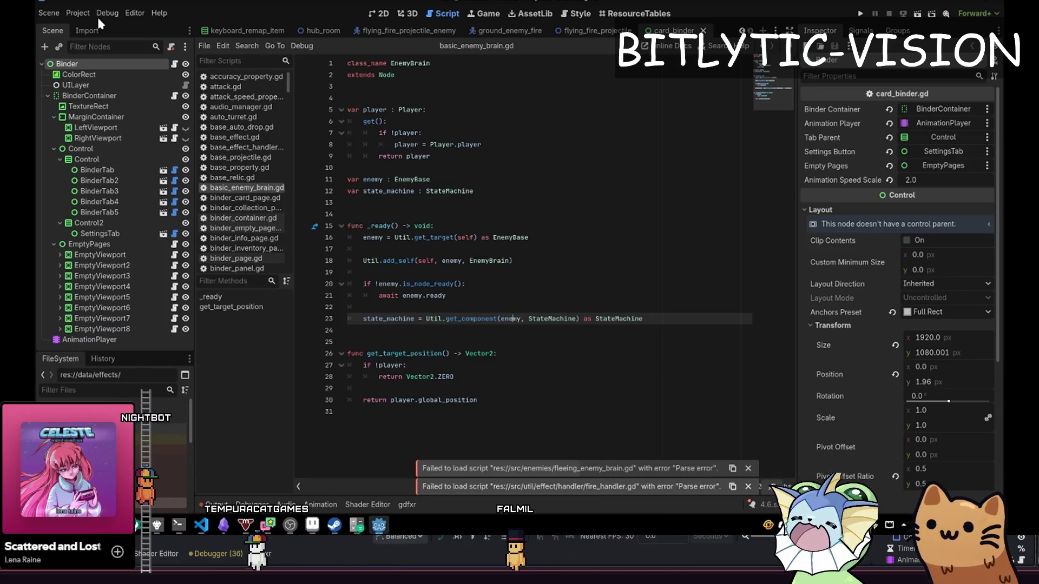
Select the macOS (Runnable) export preset and keep Games as its app category.
left_click(75, 13)
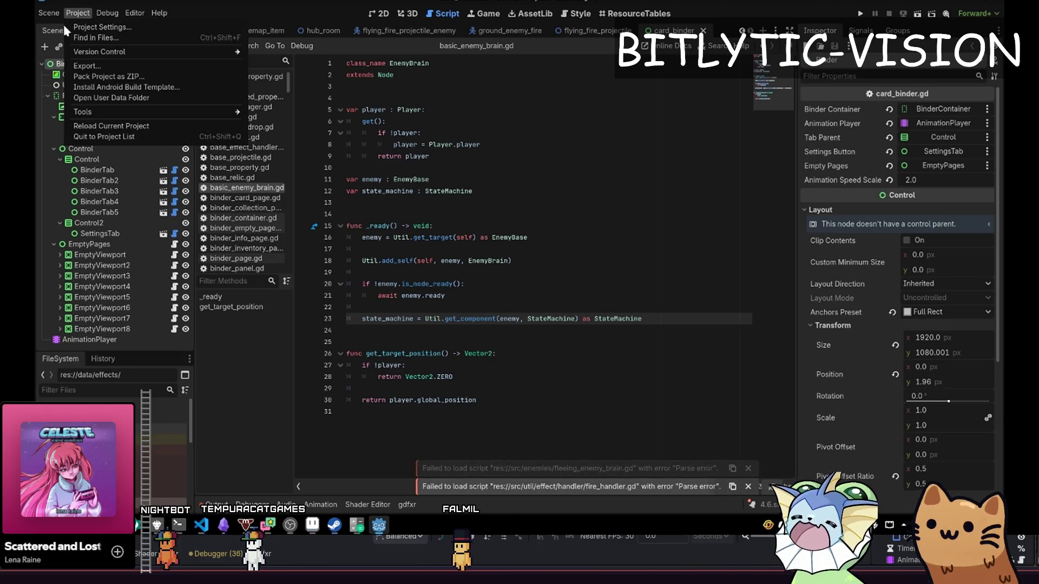
left_click(79, 66)
left_click(168, 90)
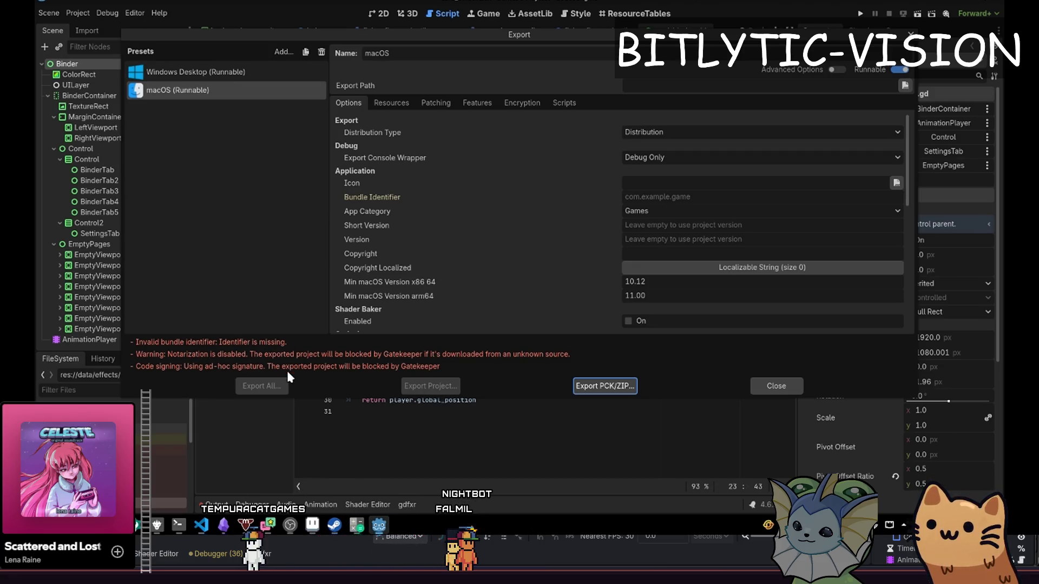
left_click(654, 210)
left_click(571, 204)
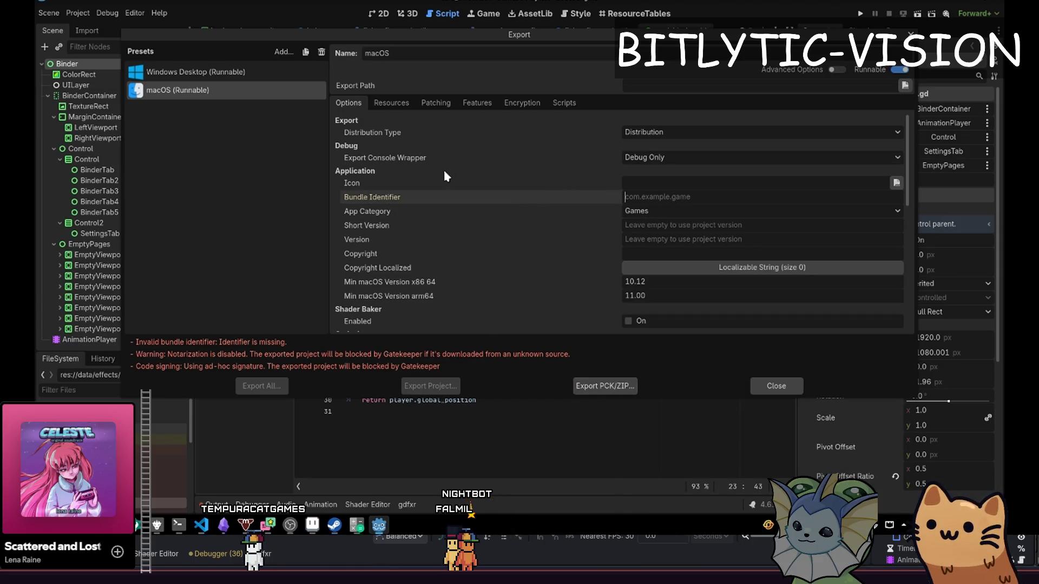
Enter a bundle identifier for the macOS preset and start Export Project.
type("co")
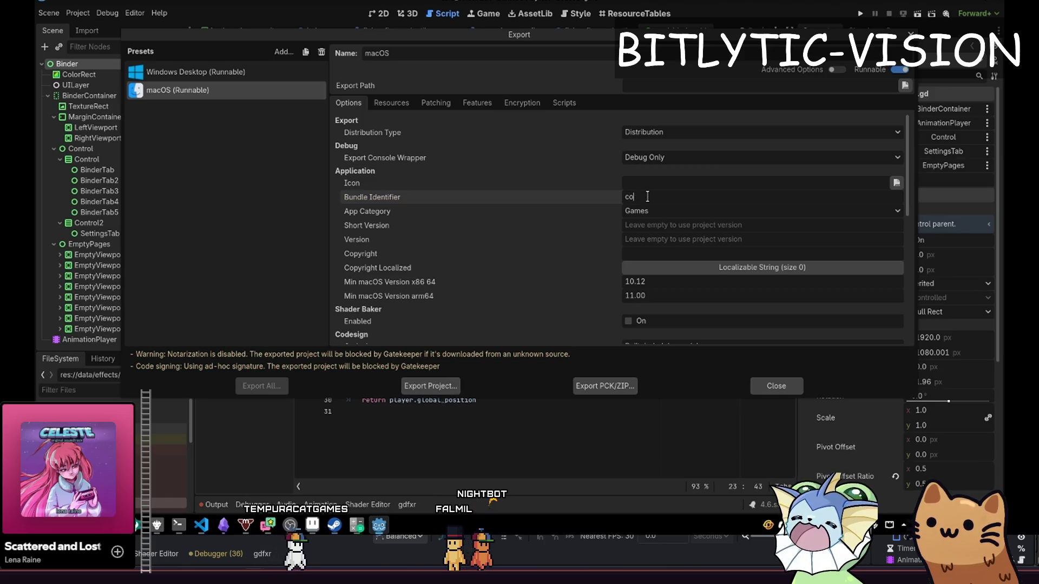
type("m.")
key("ctrl+a")
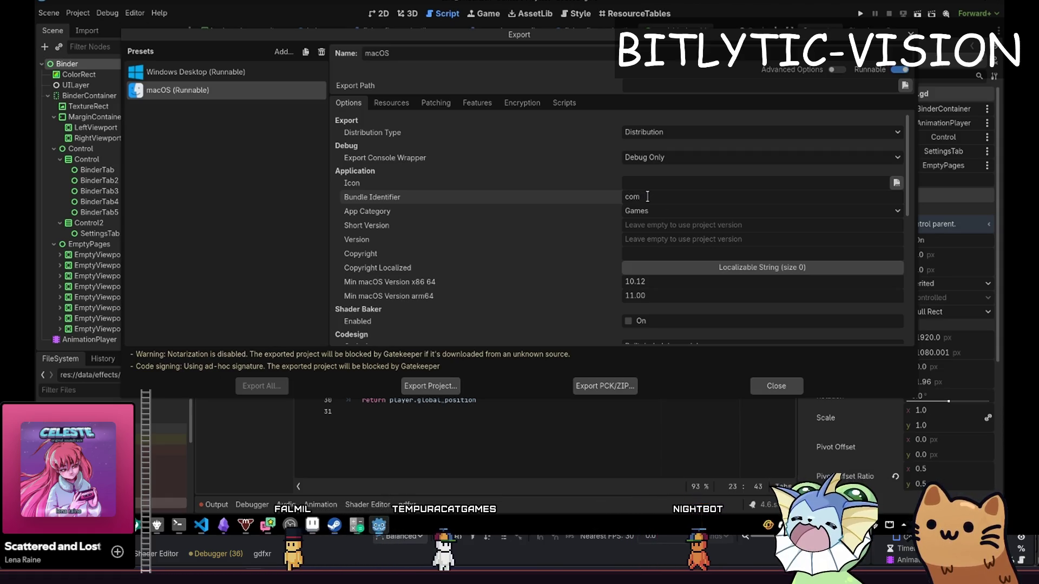
type("dev.bitlyt")
type(".tempuracatgames")
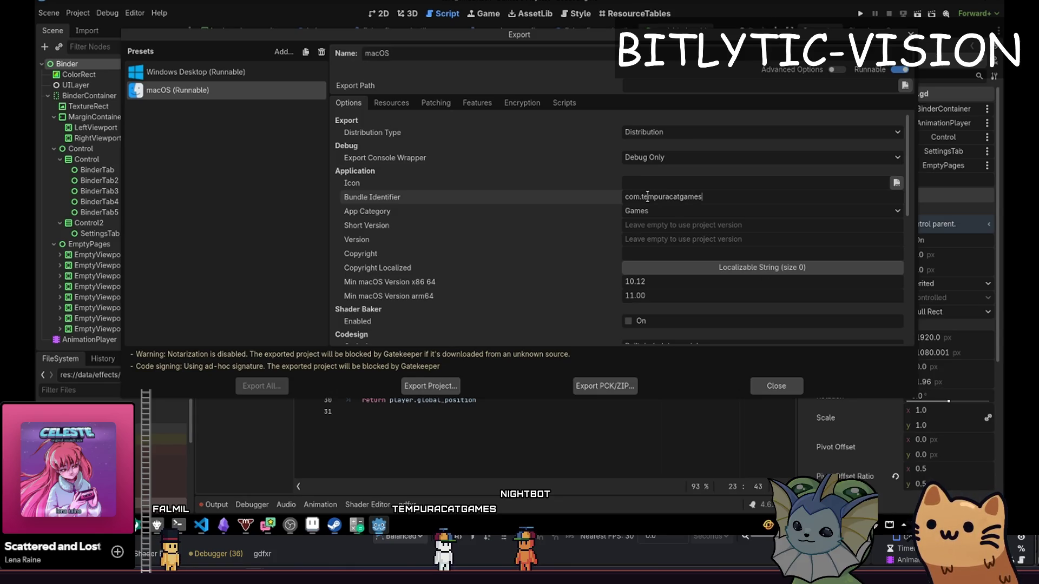
left_click(449, 388)
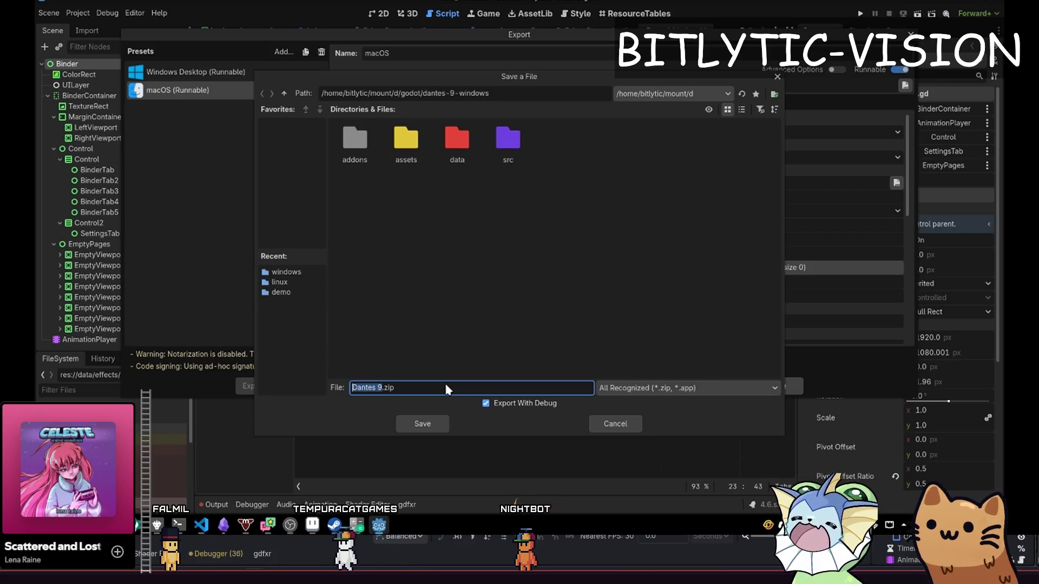
Save the macOS export as Dantes 9.zip in the parent godot folder, then close the Export window.
key("Escape")
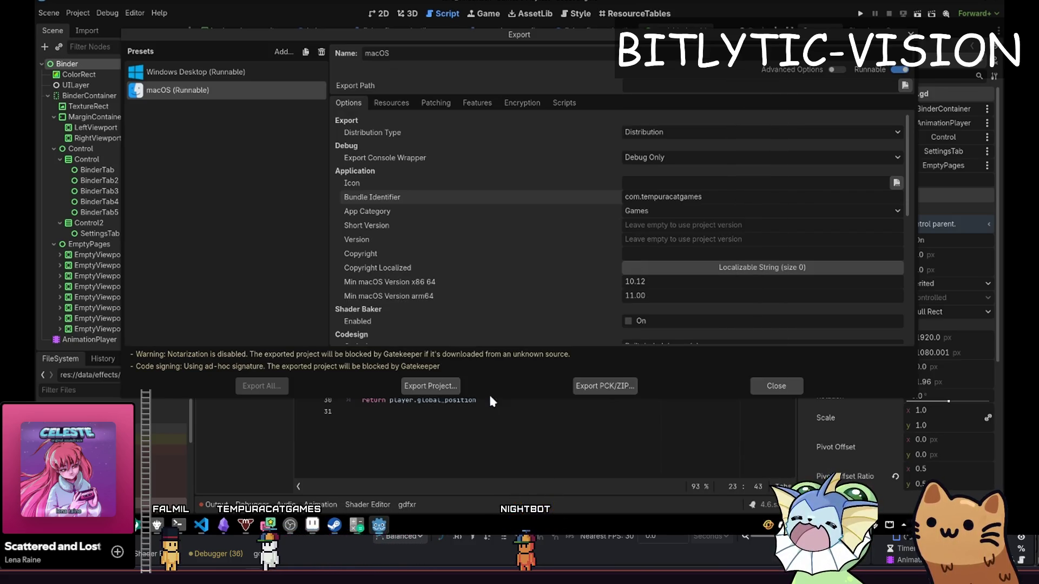
left_click(433, 388)
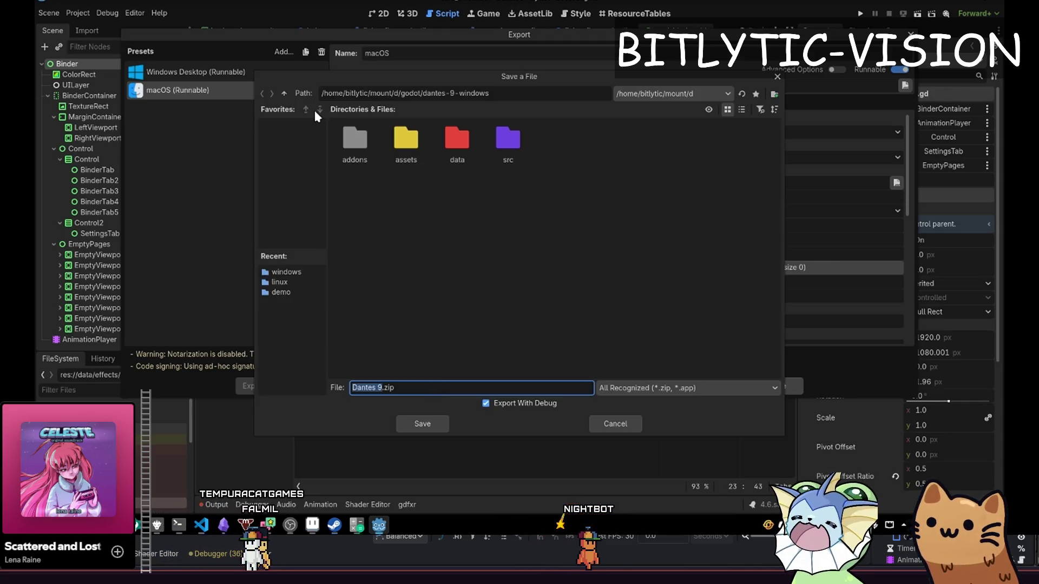
left_click(283, 93)
right_click(504, 256)
left_click(496, 307)
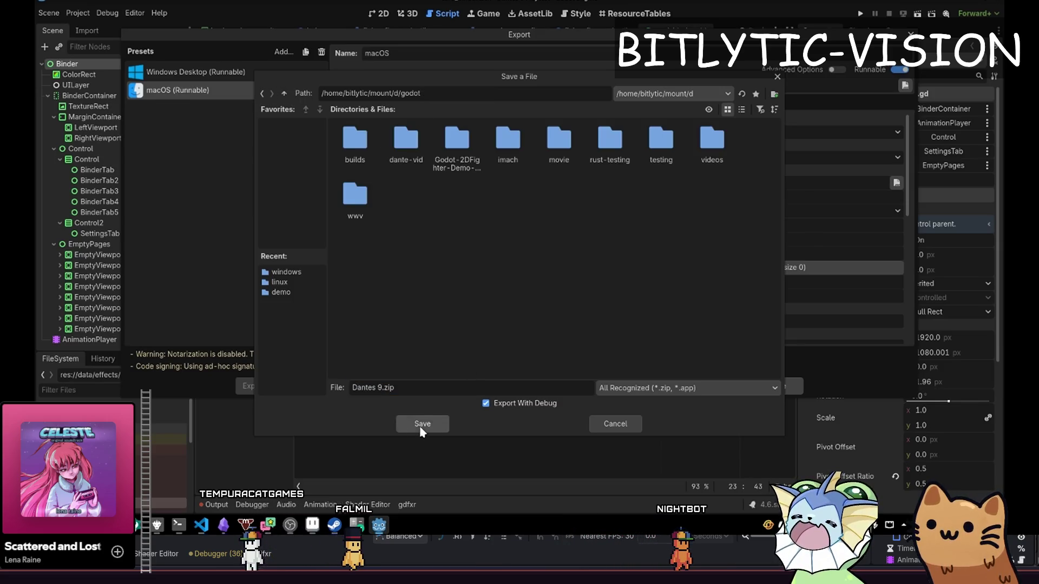
left_click(421, 428)
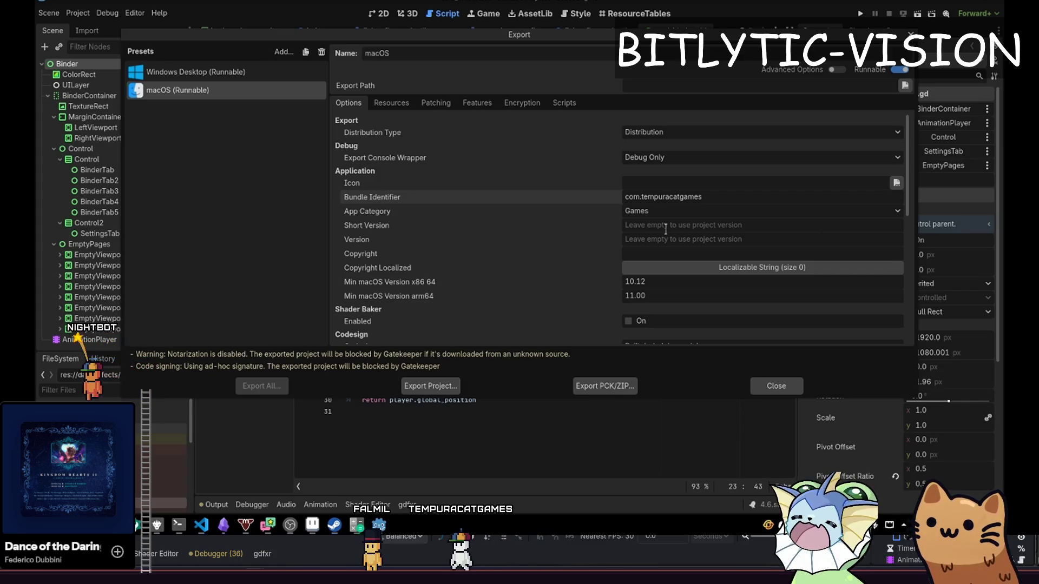
key("Escape")
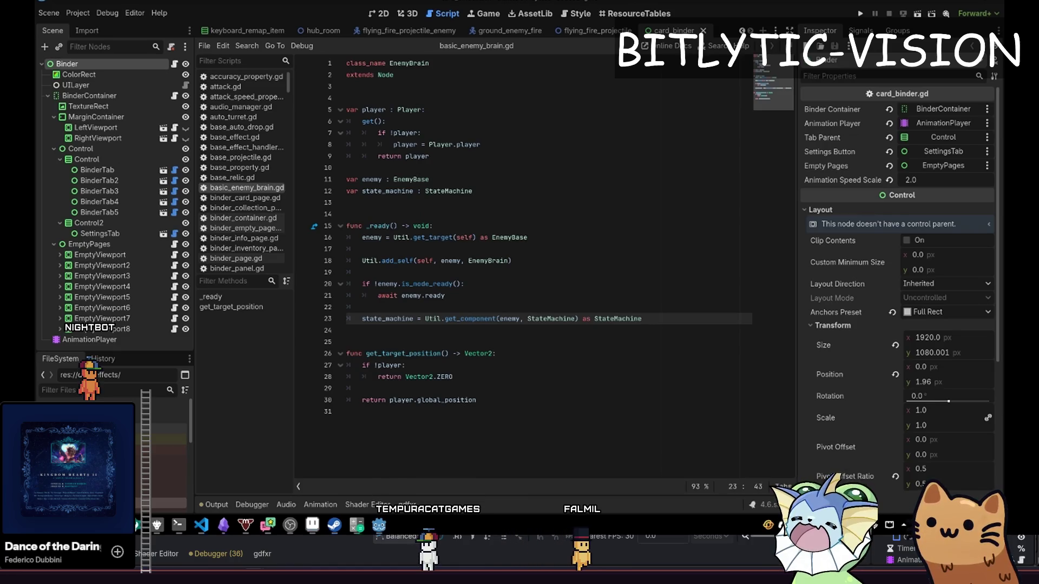
Place the caret at the end of line 15, then close the card_binder scene.
left_click(558, 241)
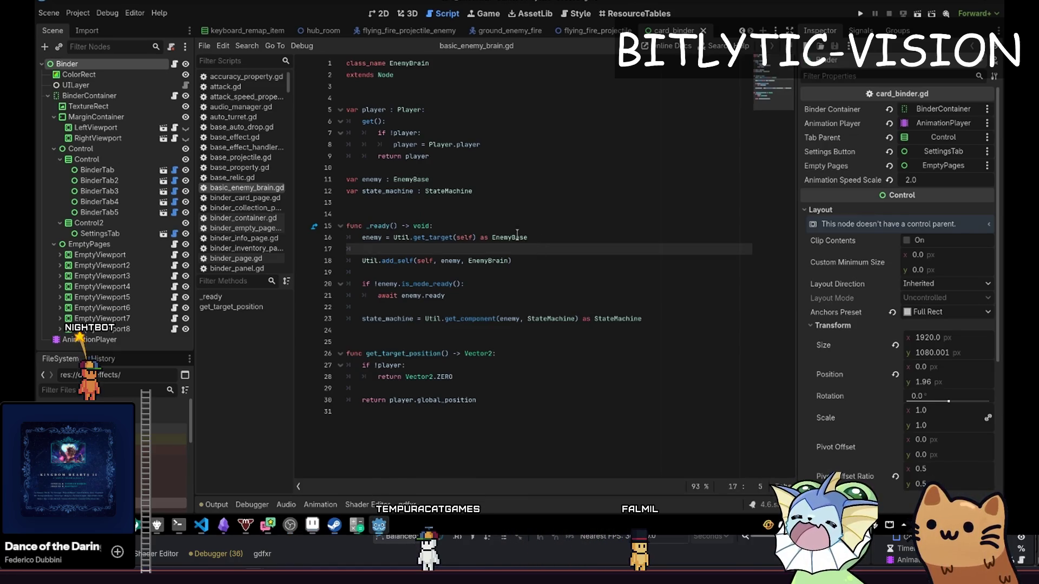
left_click(558, 229)
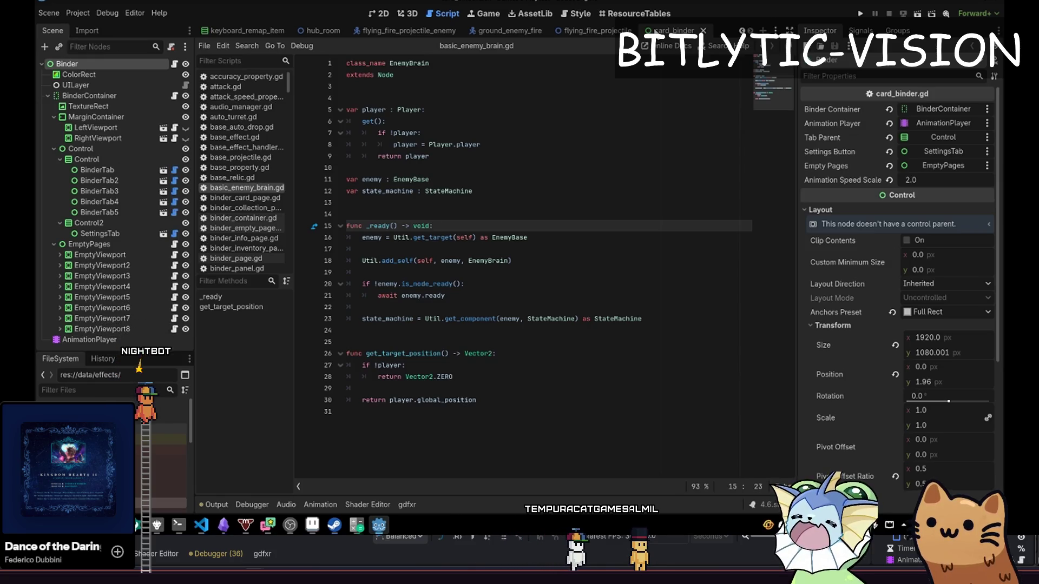
key("ctrl+shift+w")
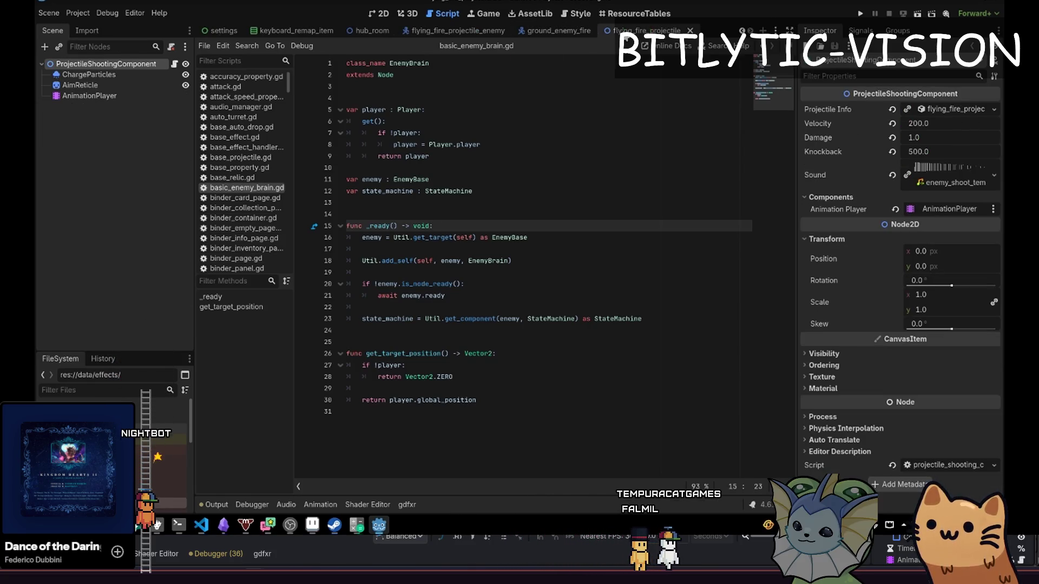